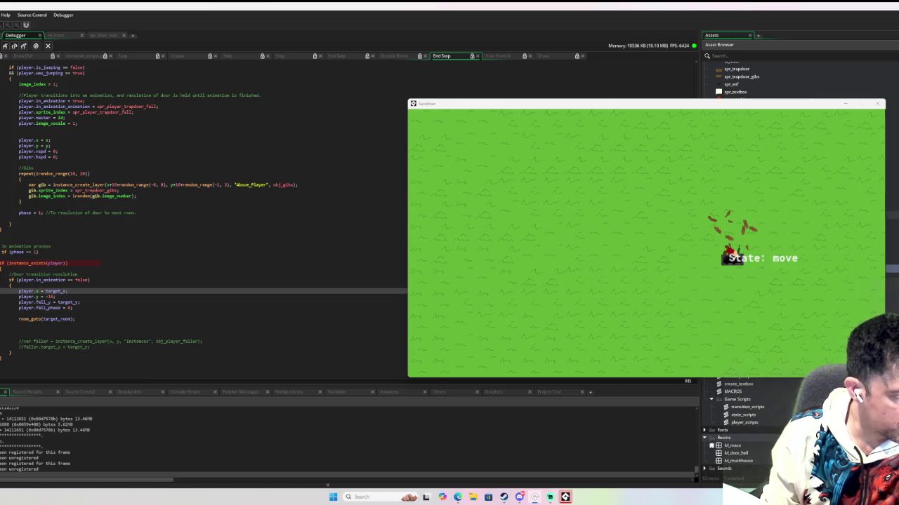
# Resume to the trapdoor breakpoint, then step past the player.x and player.y = -16 assignments
pyautogui.press('F5')
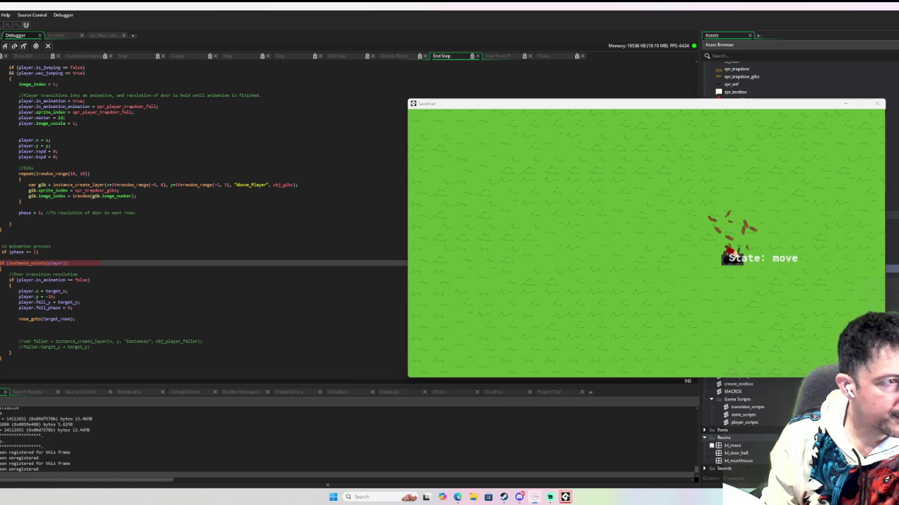
pyautogui.press('F5')
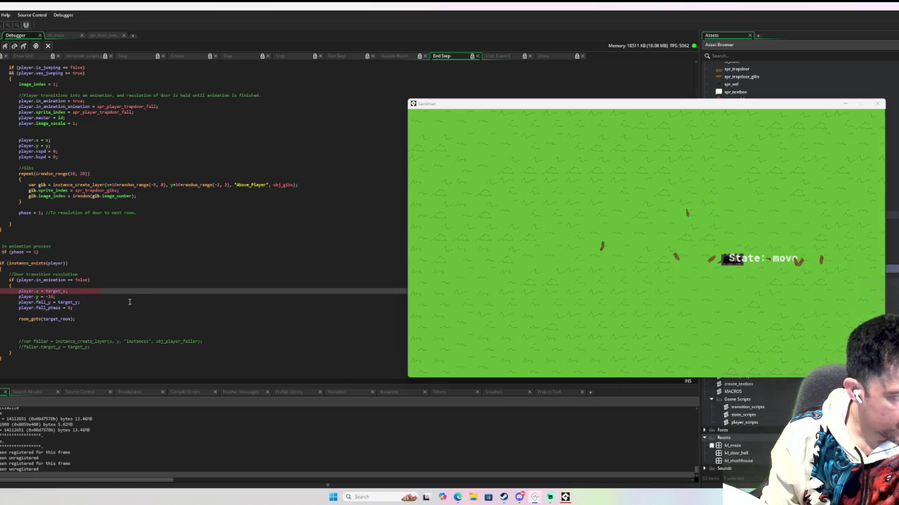
pyautogui.moveTo(54, 293)
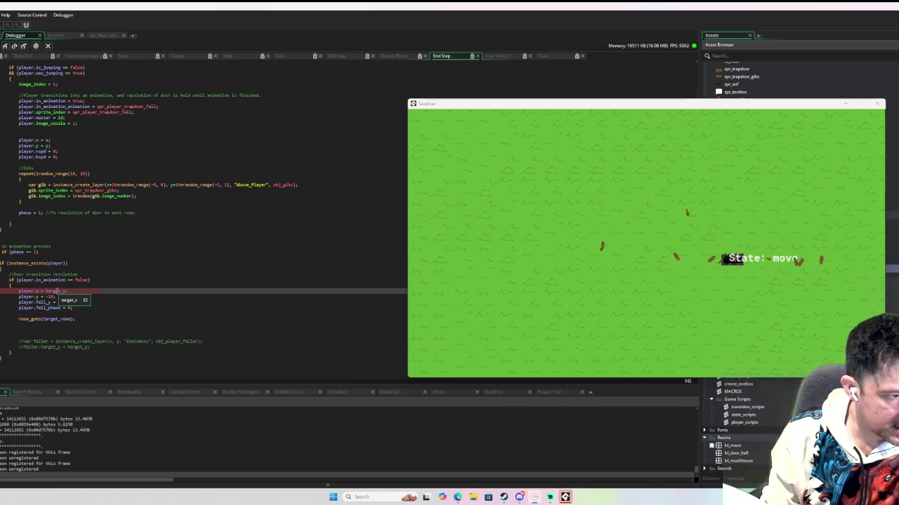
pyautogui.moveTo(11, 106)
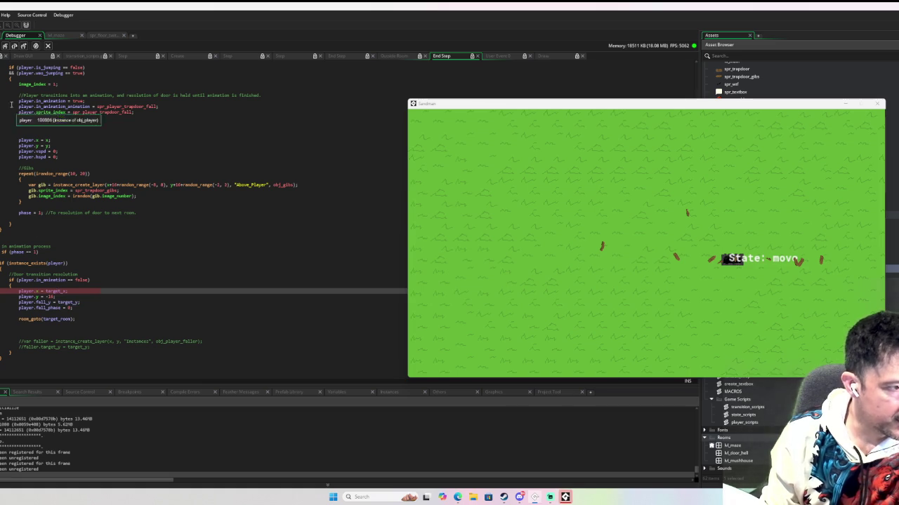
pyautogui.click(15, 46)
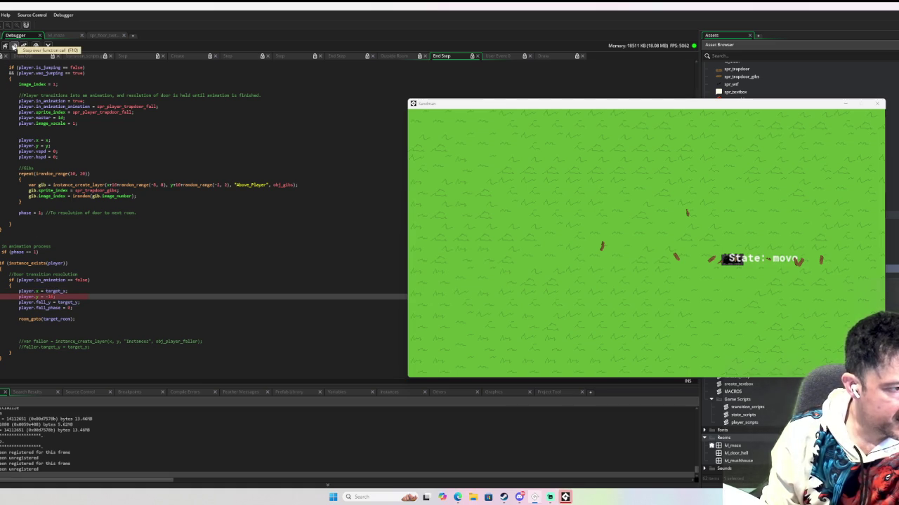
pyautogui.click(14, 46)
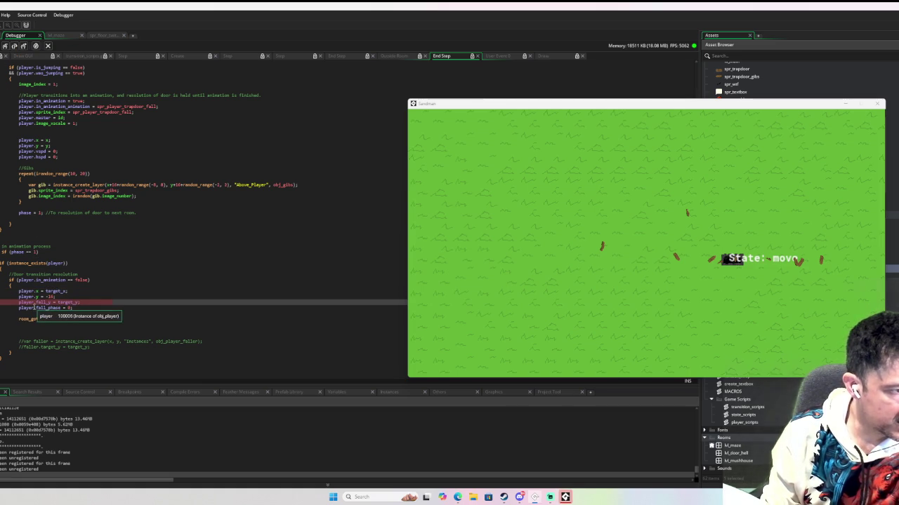
# Step over the fall_phase line to room_goto, then step into the room's Create event
pyautogui.moveTo(47, 310)
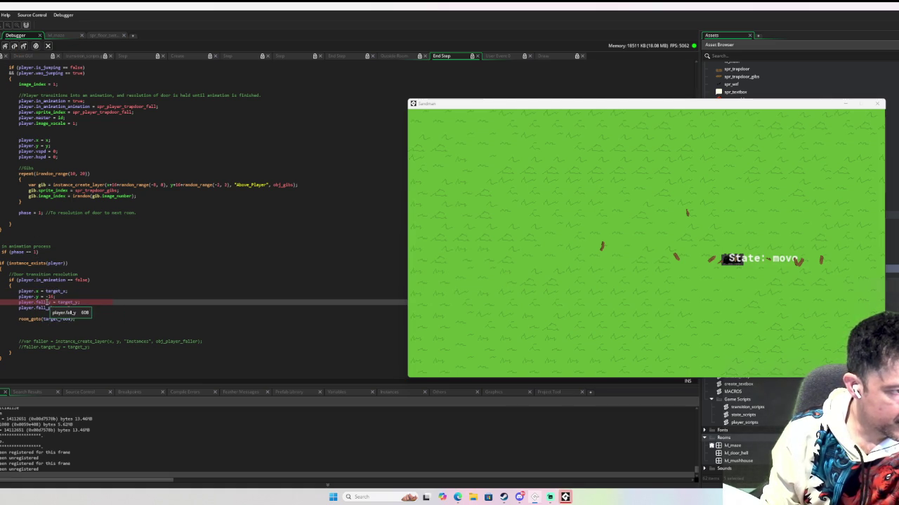
pyautogui.moveTo(31, 105)
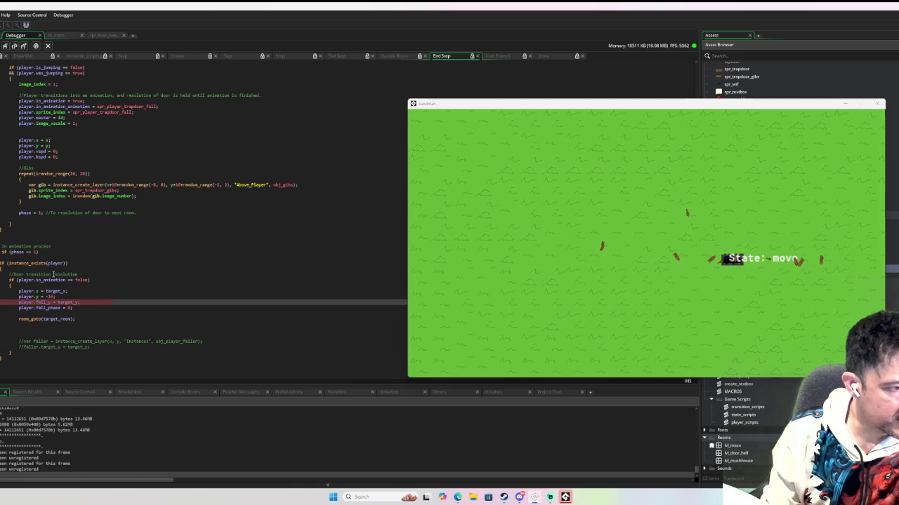
pyautogui.click(15, 46)
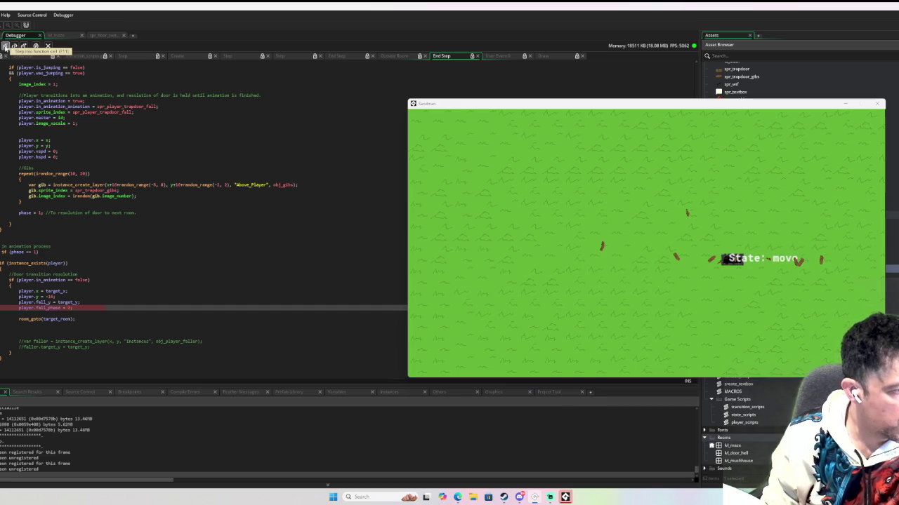
pyautogui.click(6, 46)
pyautogui.click(6, 46)
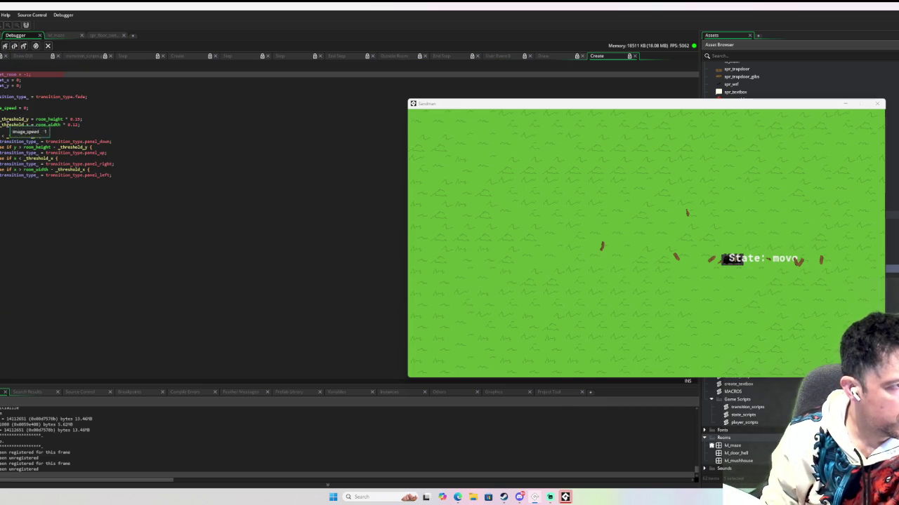
# Show the Instances list, step one Create line, and select the 100326 value row
pyautogui.moveTo(11, 126)
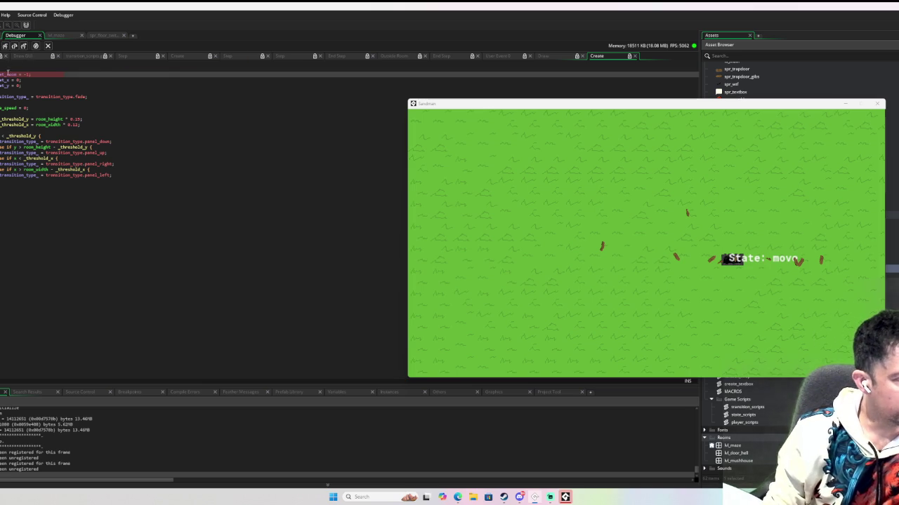
pyautogui.moveTo(5, 78)
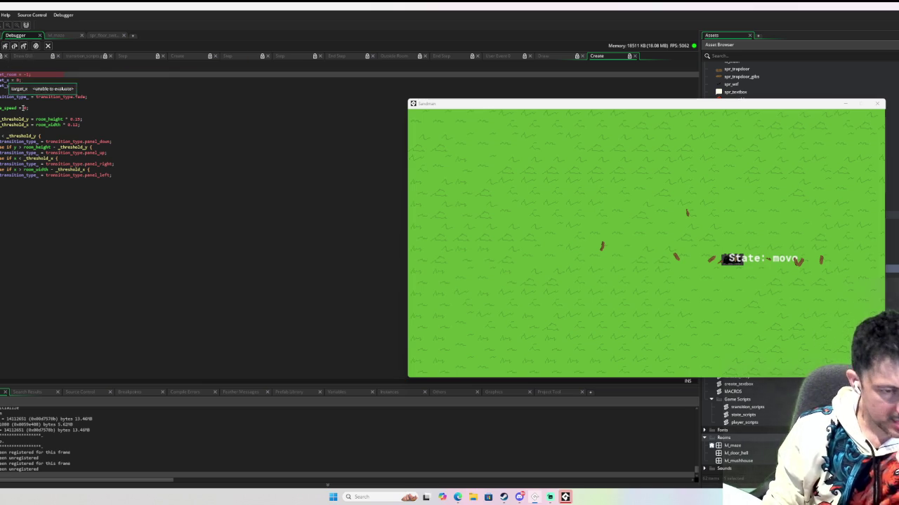
pyautogui.click(396, 393)
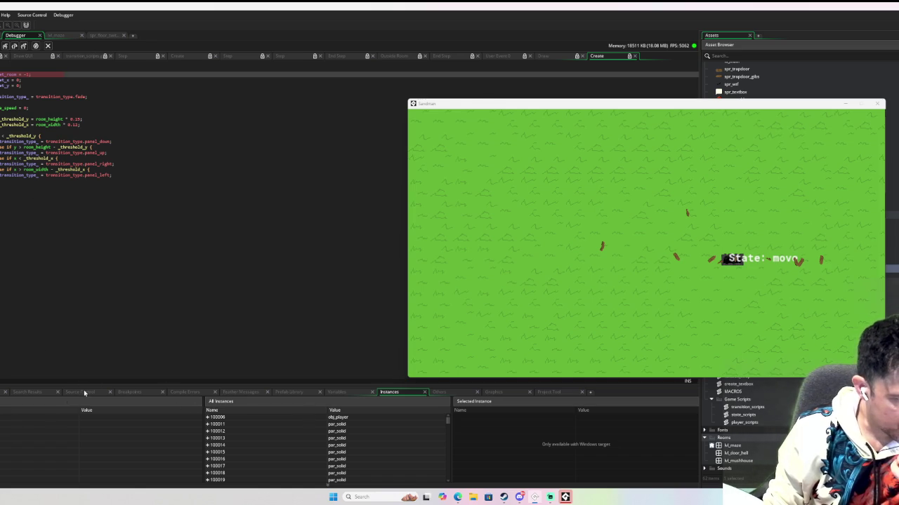
pyautogui.click(14, 46)
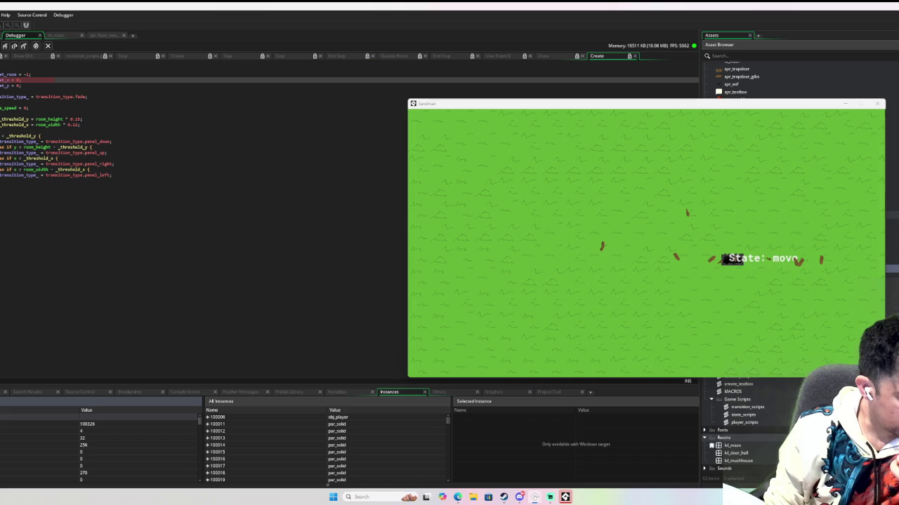
pyautogui.click(87, 424)
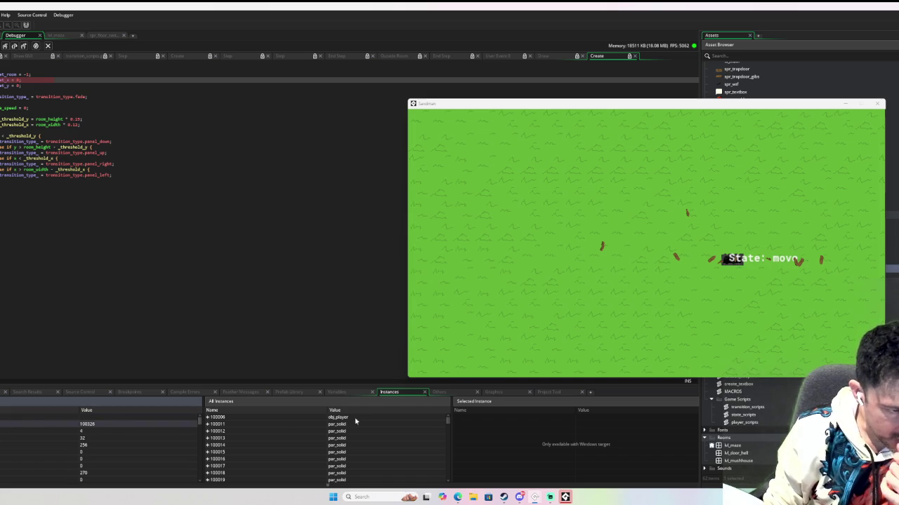
# Enlarge the bottom debugger panel and scroll down through the All Instances list
pyautogui.moveTo(323, 388); pyautogui.dragTo(317, 239)
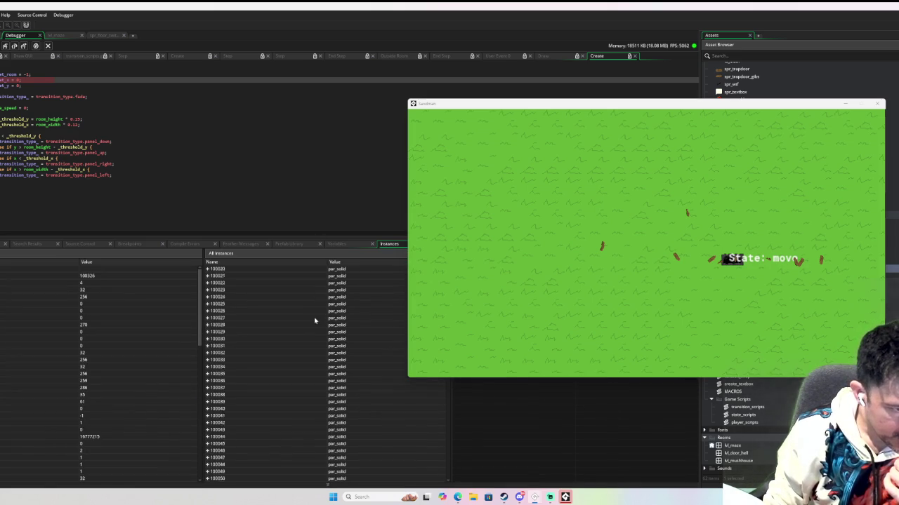
pyautogui.scroll(-10, 343, 328)
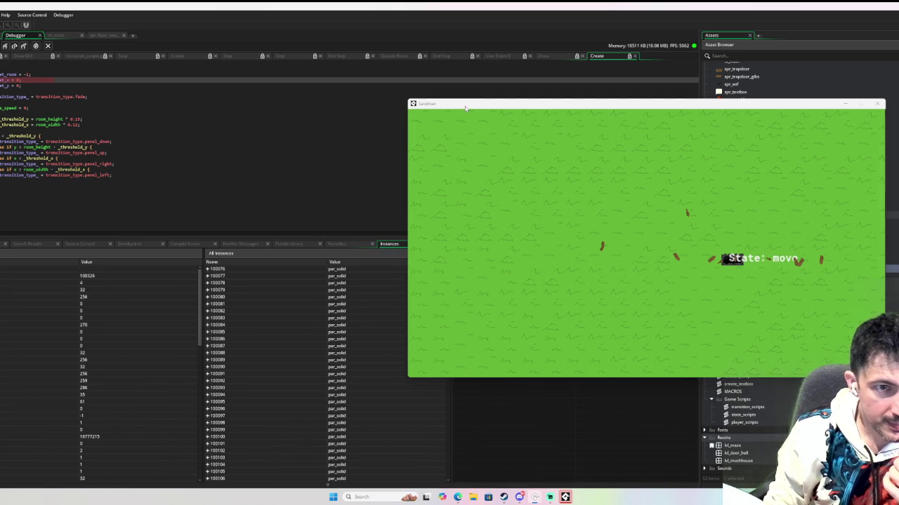
pyautogui.moveTo(465, 107); pyautogui.dragTo(654, 107)
pyautogui.moveTo(447, 315); pyautogui.dragTo(446, 445)
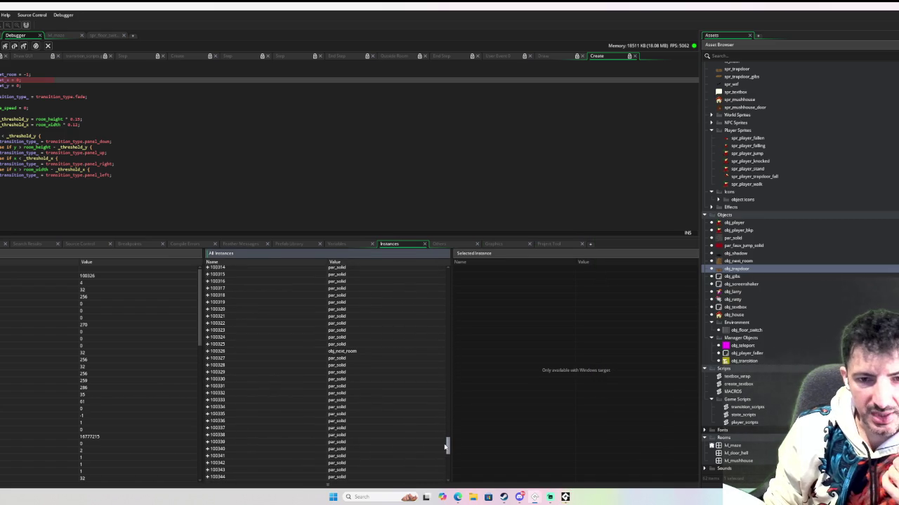
pyautogui.moveTo(446, 446); pyautogui.dragTo(445, 444)
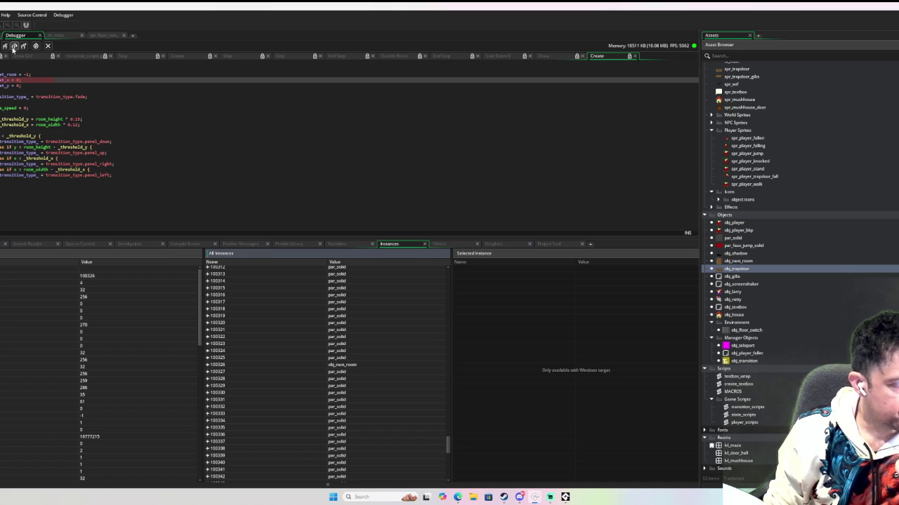
# Step over each line of the Create code and on into the next Create event
pyautogui.click(15, 47)
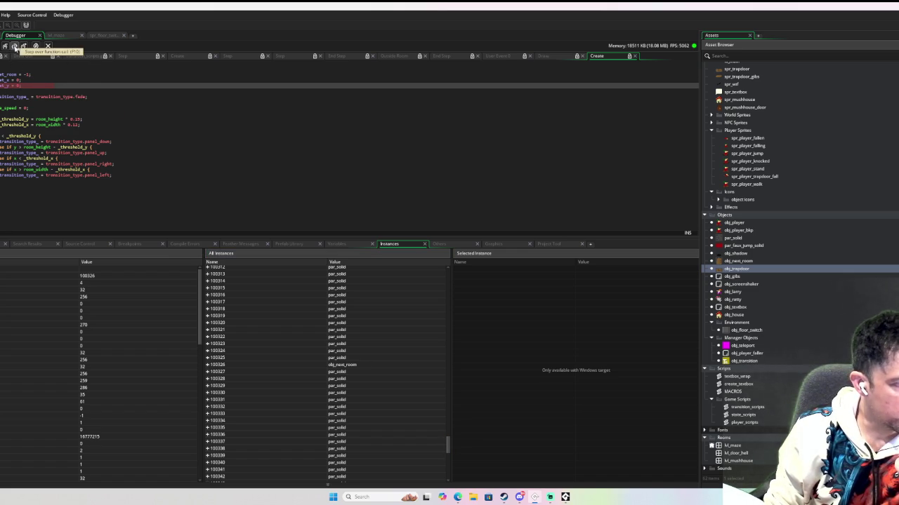
pyautogui.click(15, 47)
pyautogui.click(15, 47)
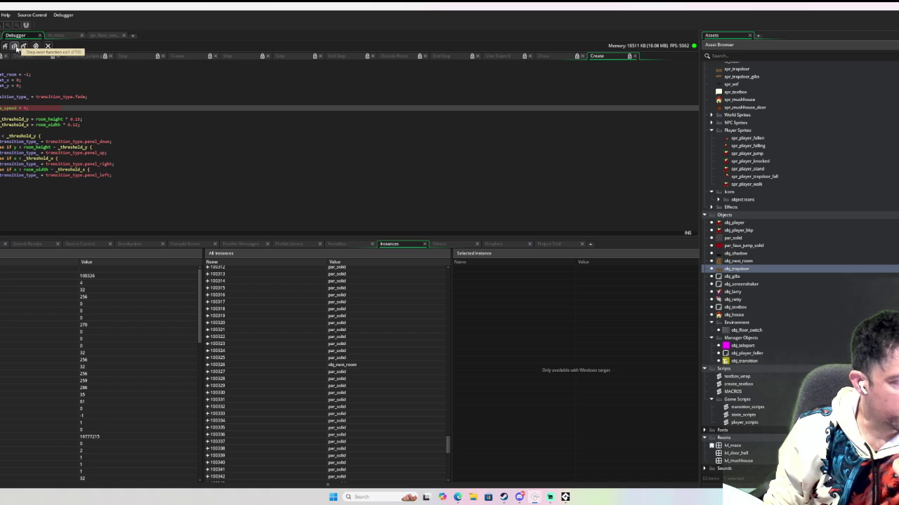
pyautogui.click(14, 47)
pyautogui.click(15, 47)
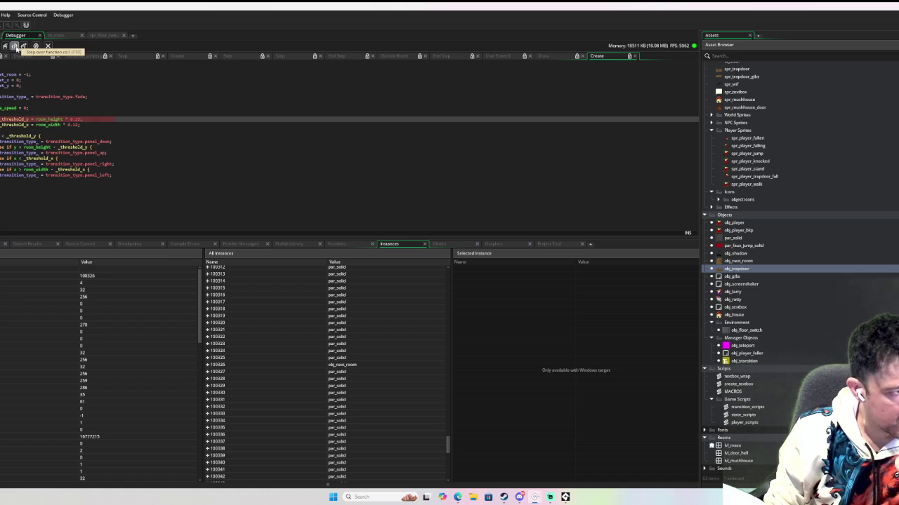
pyautogui.click(15, 47)
pyautogui.click(14, 47)
pyautogui.click(15, 47)
pyautogui.click(15, 47)
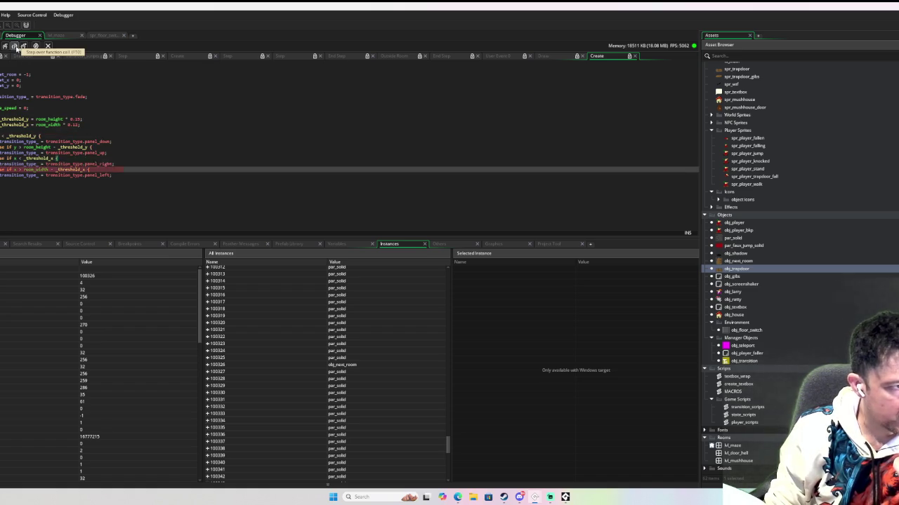
pyautogui.click(15, 47)
pyautogui.click(15, 47)
pyautogui.click(15, 47)
pyautogui.click(14, 48)
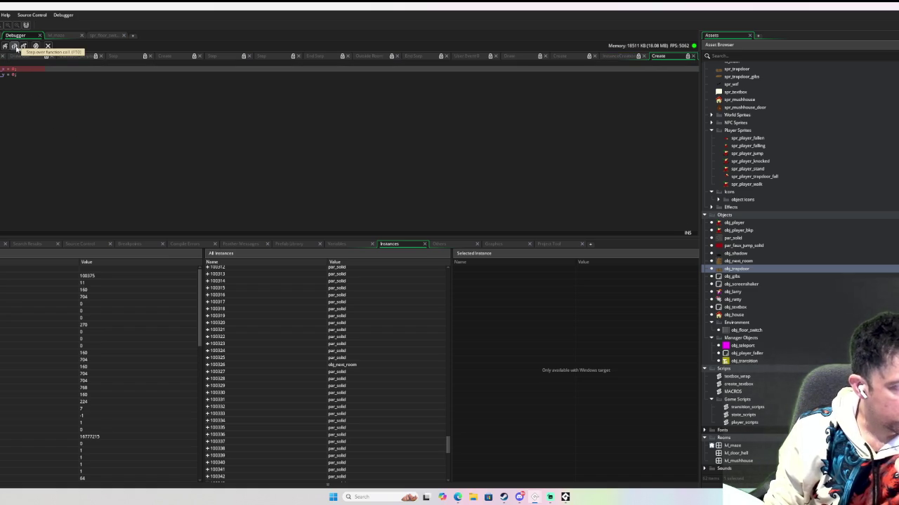
pyautogui.click(15, 47)
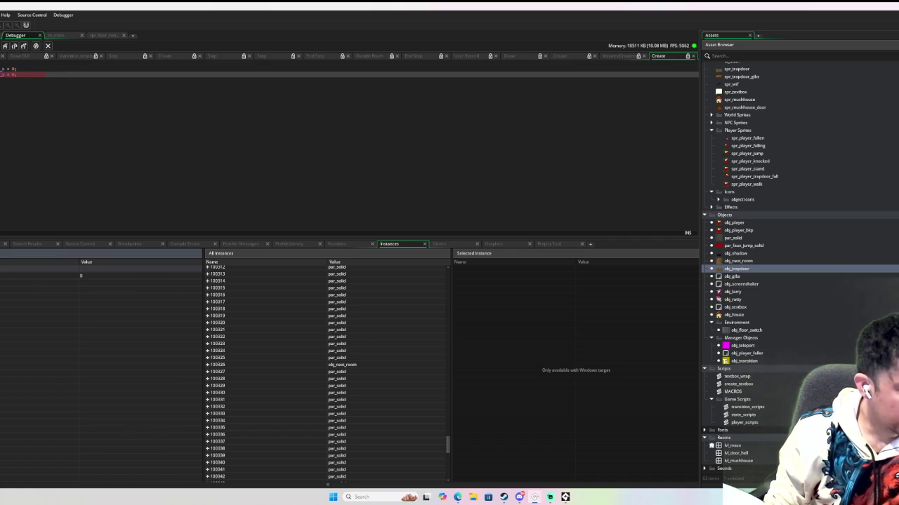
# Step through the instance creation code, then let the game continue running in lvl_maze
pyautogui.click(14, 47)
pyautogui.click(14, 48)
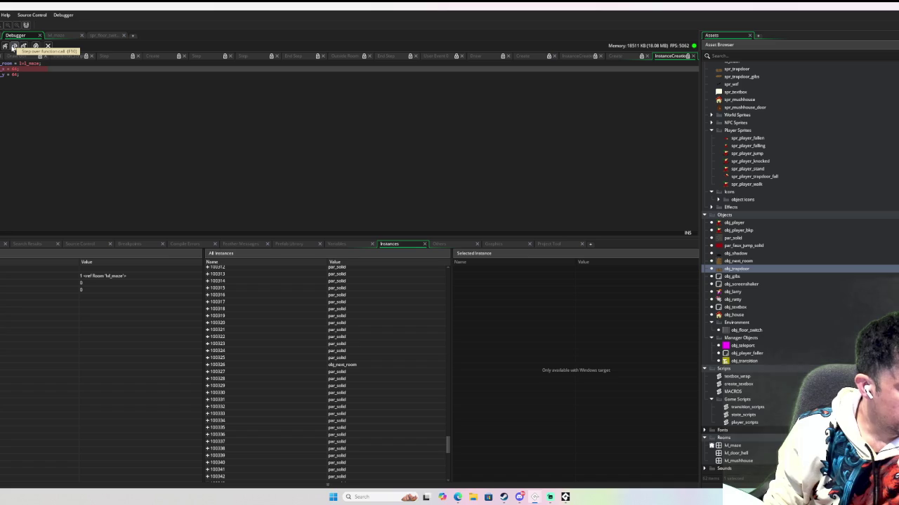
pyautogui.click(14, 47)
pyautogui.click(5, 46)
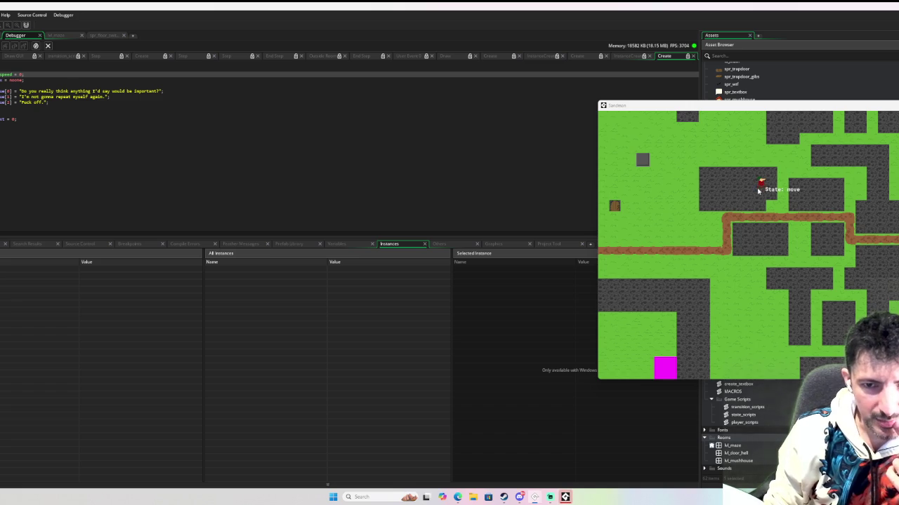
# Close the running game and open obj_player's Draw event code
pyautogui.moveTo(674, 106); pyautogui.dragTo(214, 109)
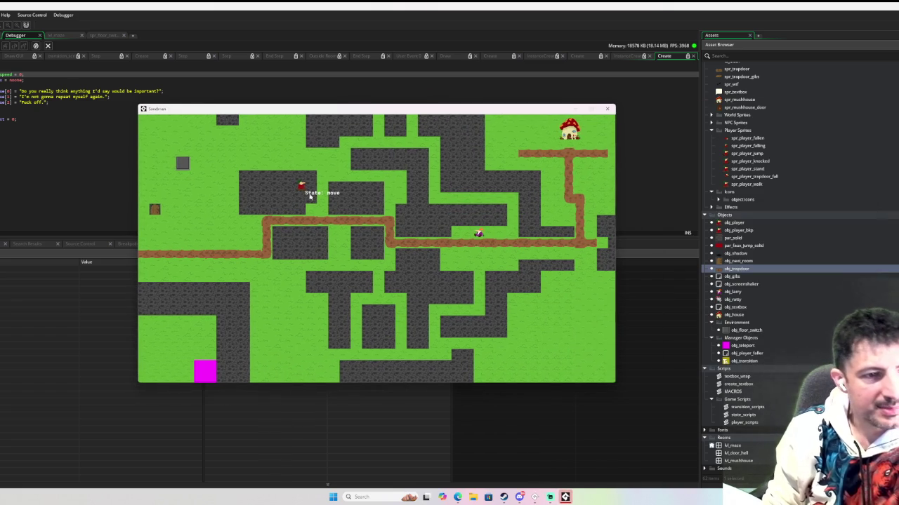
pyautogui.click(606, 110)
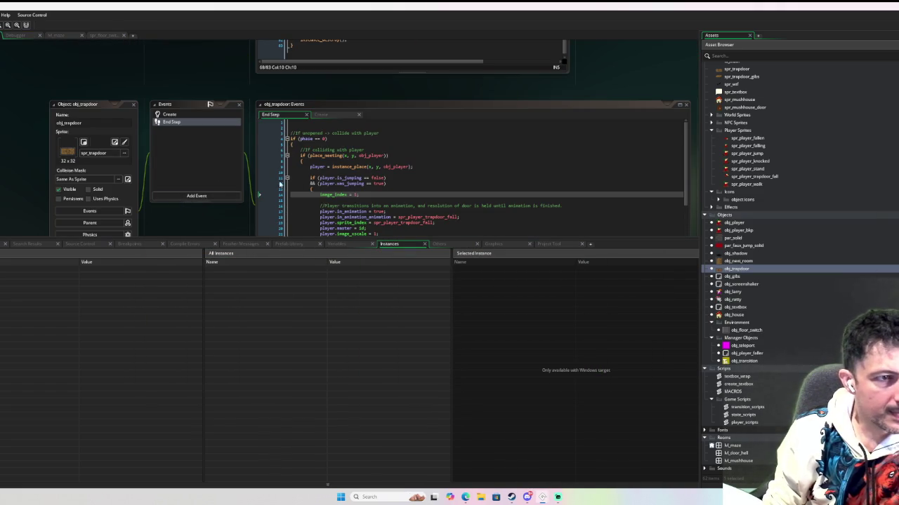
pyautogui.doubleClick(762, 225)
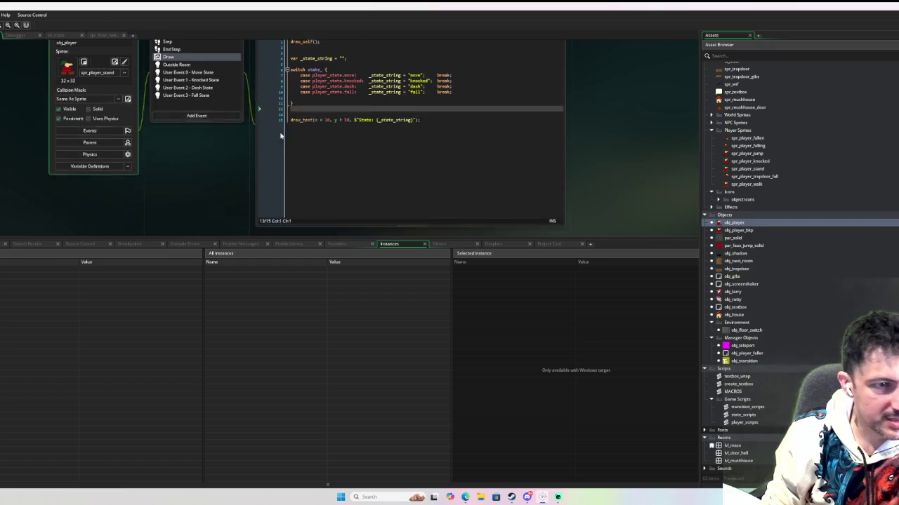
pyautogui.click(466, 139)
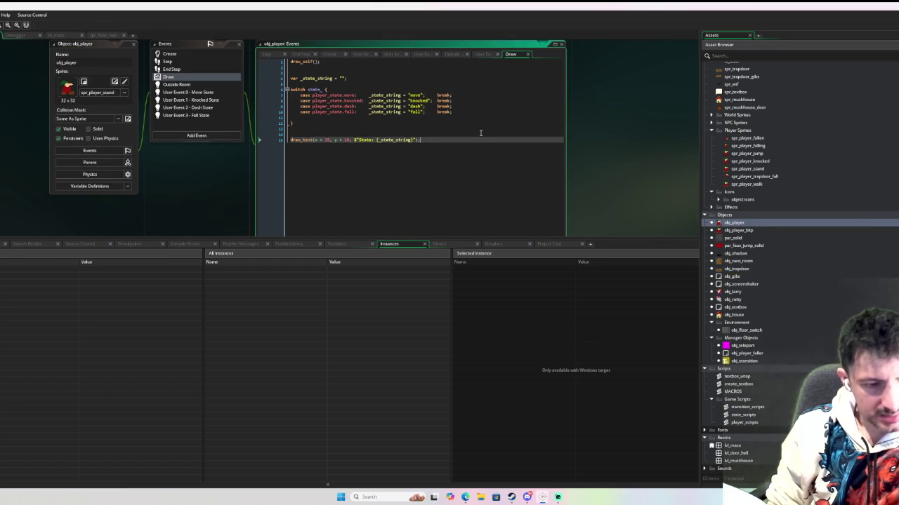
# Duplicate the draw_text line, edit it to $"pos: {x}, {y}", and run in debug
pyautogui.hotkey('ctrl', 'd')
pyautogui.click(344, 145)
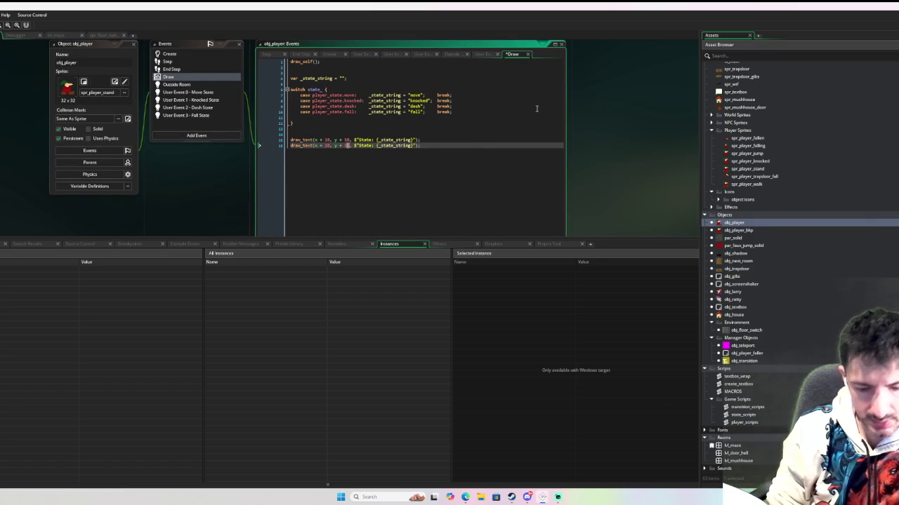
pyautogui.doubleClick(365, 145)
pyautogui.write('pos')
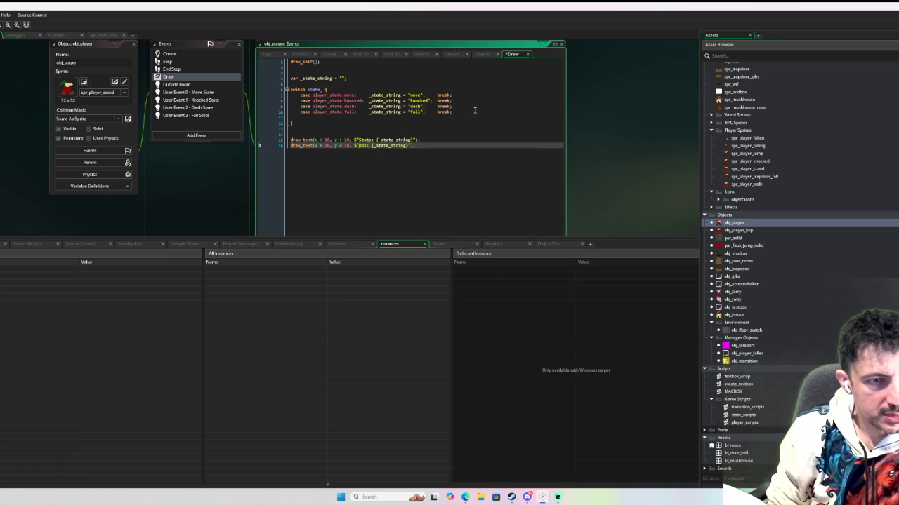
pyautogui.hotkey('shift', 'Right')
pyautogui.hotkey('shift', 'Right')
pyautogui.hotkey('shift', 'Right')
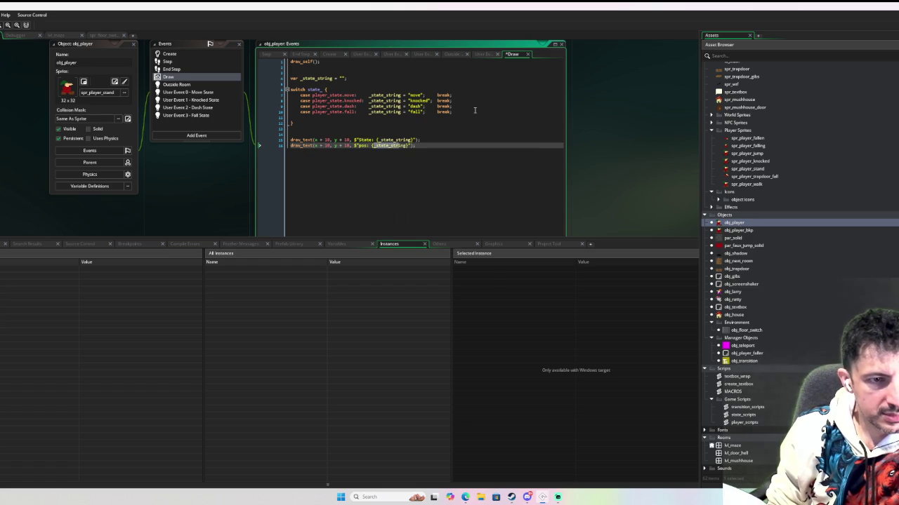
pyautogui.write('x')
pyautogui.press('Right')
pyautogui.write(', {y')
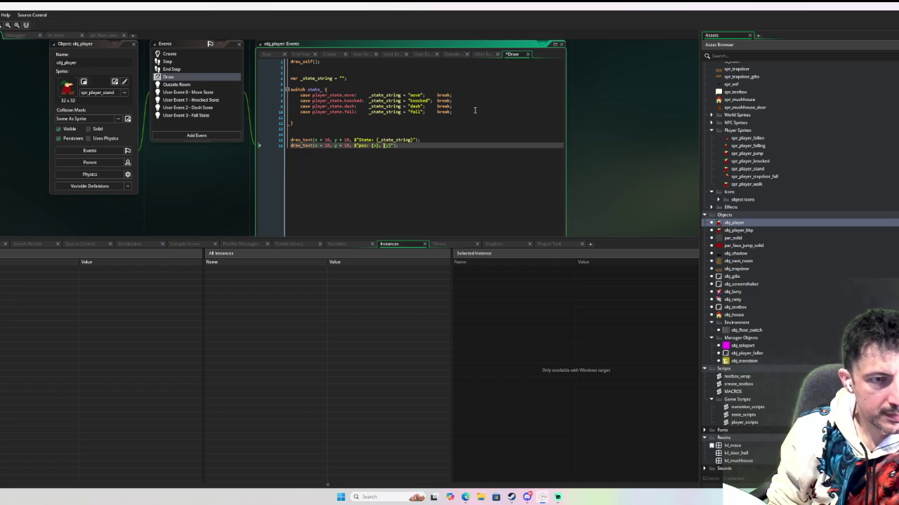
pyautogui.press('Right')
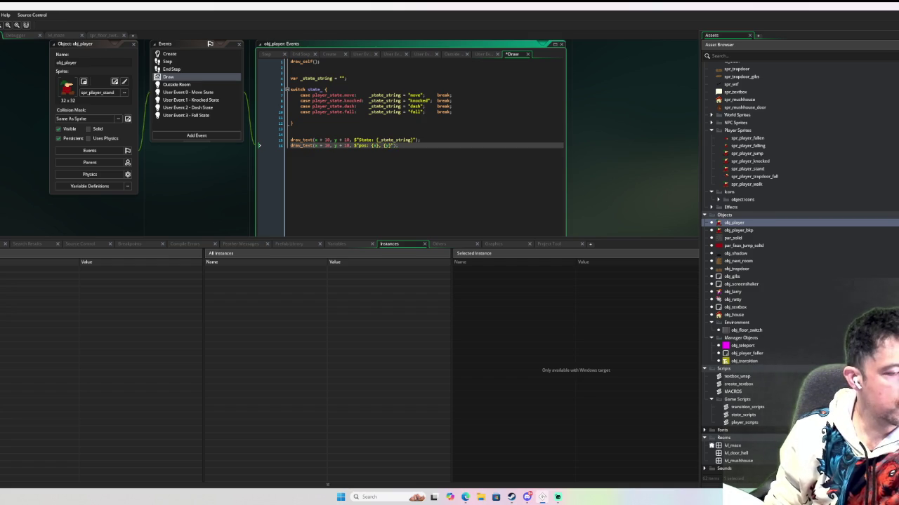
pyautogui.press('F6')
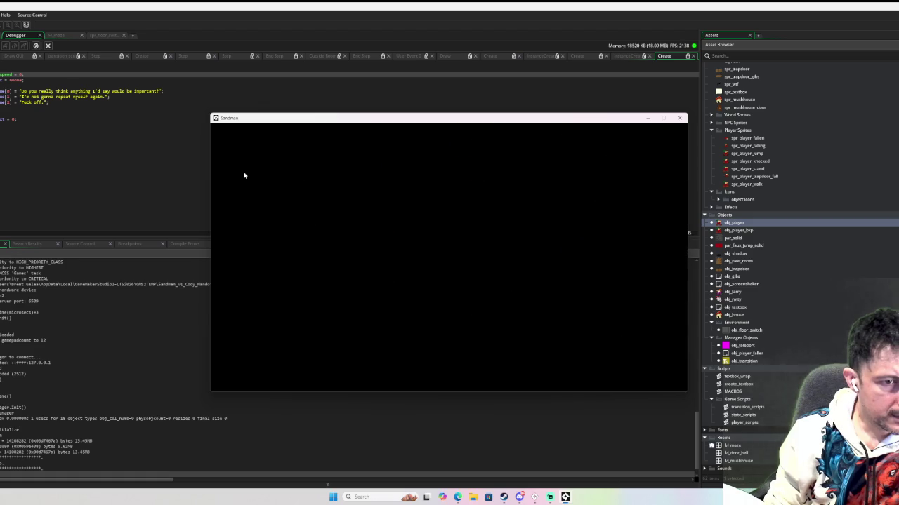
# Walk the player right, up, down and left to check the position readout
pyautogui.press('Right')
pyautogui.press('Up')
pyautogui.press('Down')
pyautogui.press('Up')
pyautogui.press('Down')
pyautogui.press('Left')
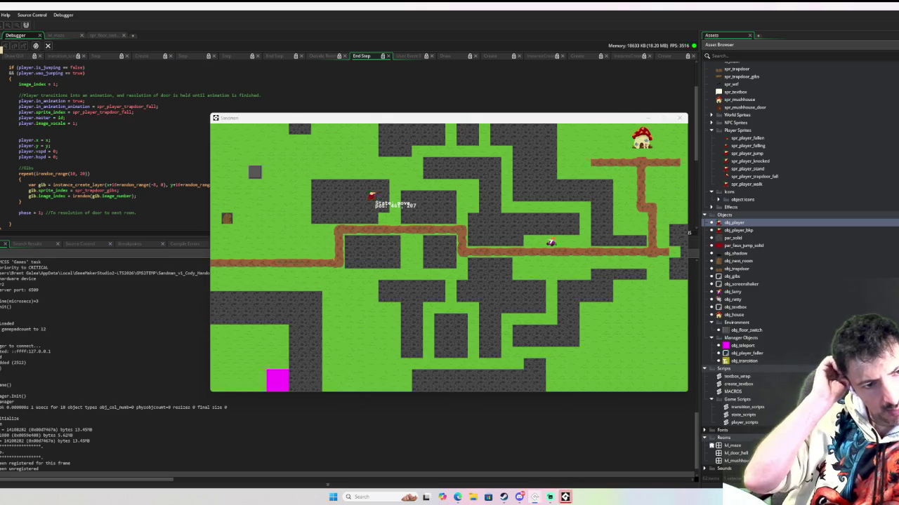
# Go to the player.x = target_x line, close the game, reopen obj_player, and relaunch with F6
pyautogui.scroll(-8, 111, 148)
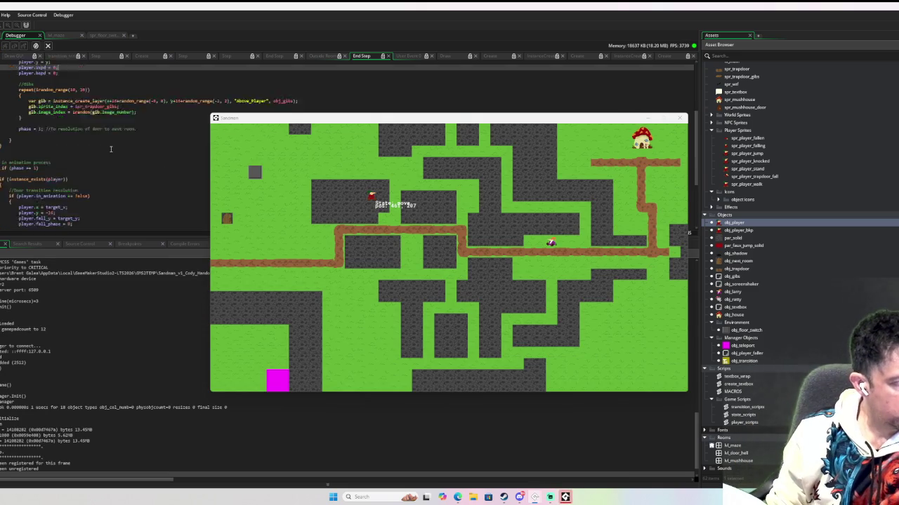
pyautogui.click(29, 142)
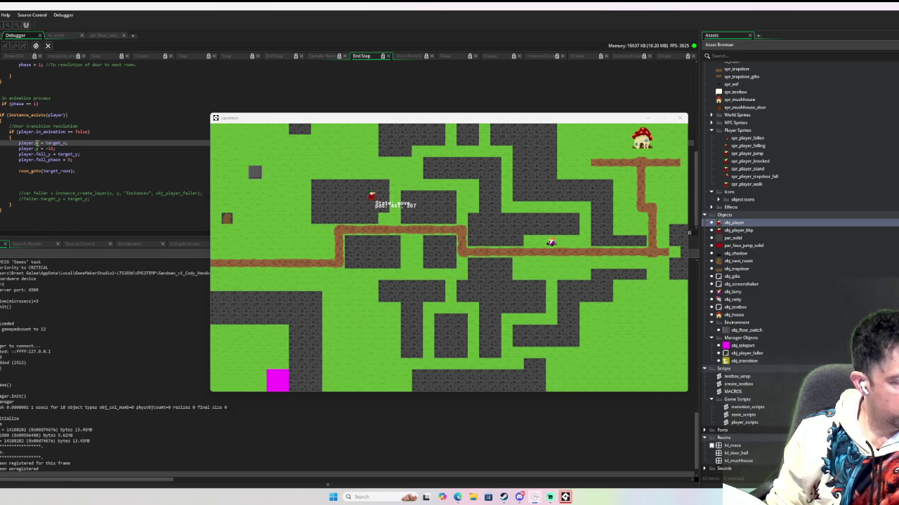
pyautogui.click(680, 117)
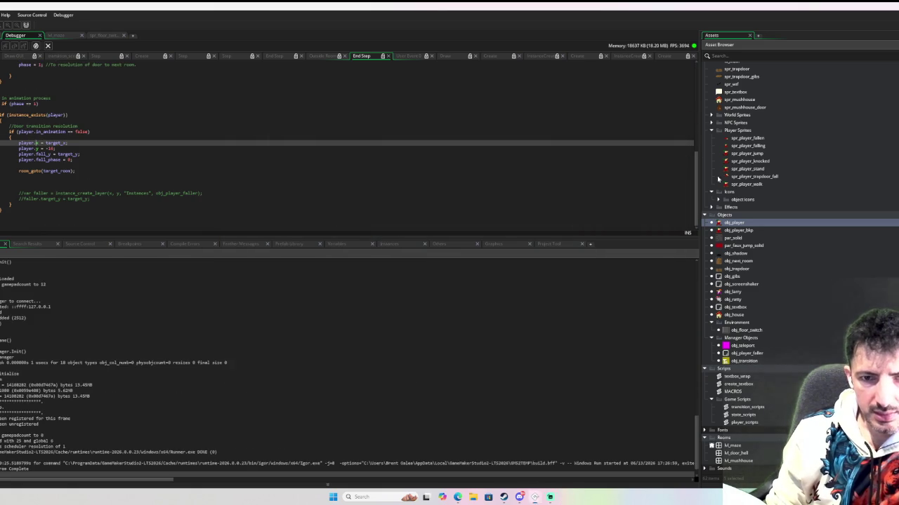
pyautogui.doubleClick(735, 222)
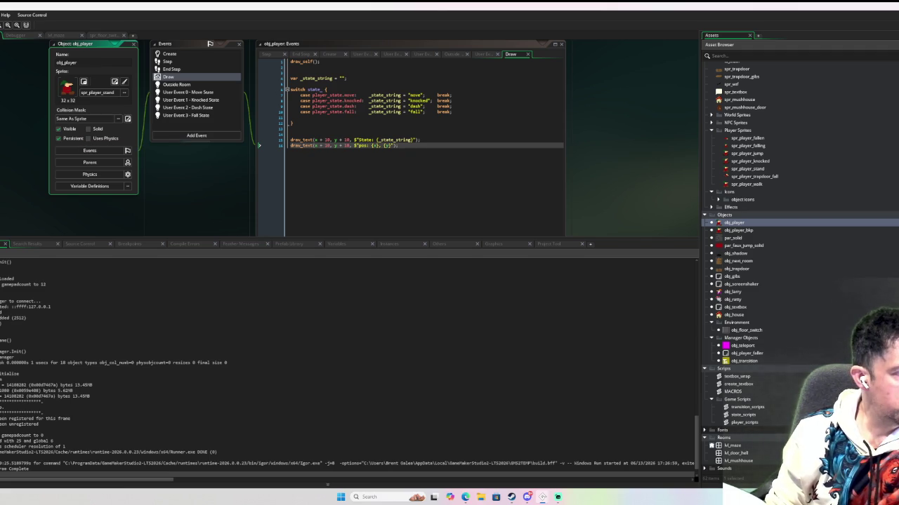
pyautogui.press('F6')
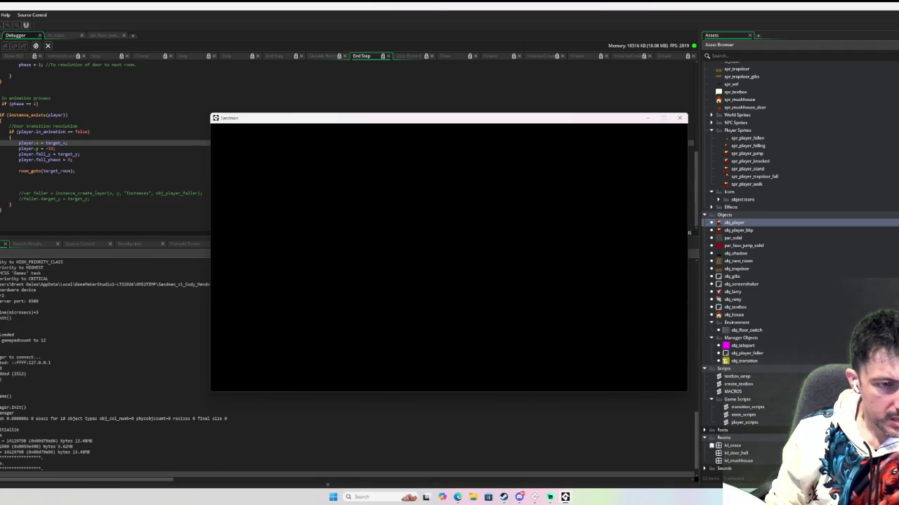
# Resume the paused game and walk the player up, left and down through the maze
pyautogui.press('Down')
pyautogui.press('Down')
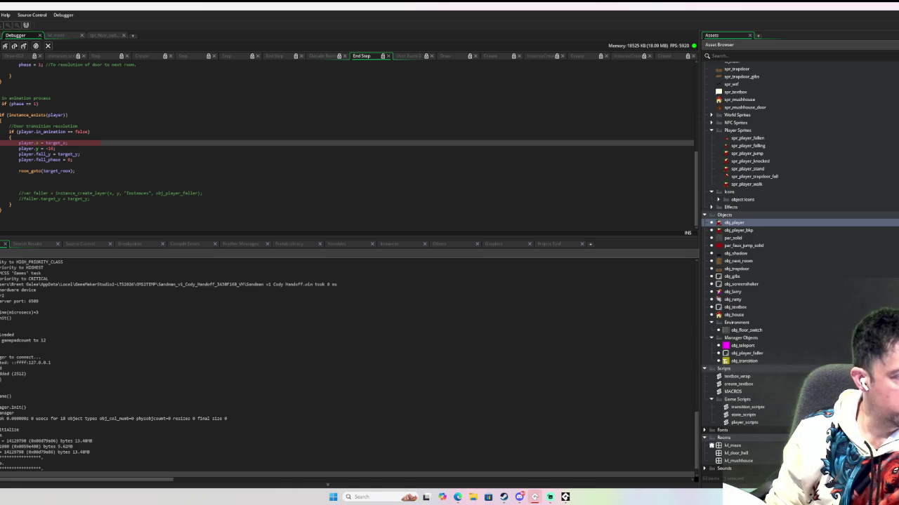
pyautogui.press('F5')
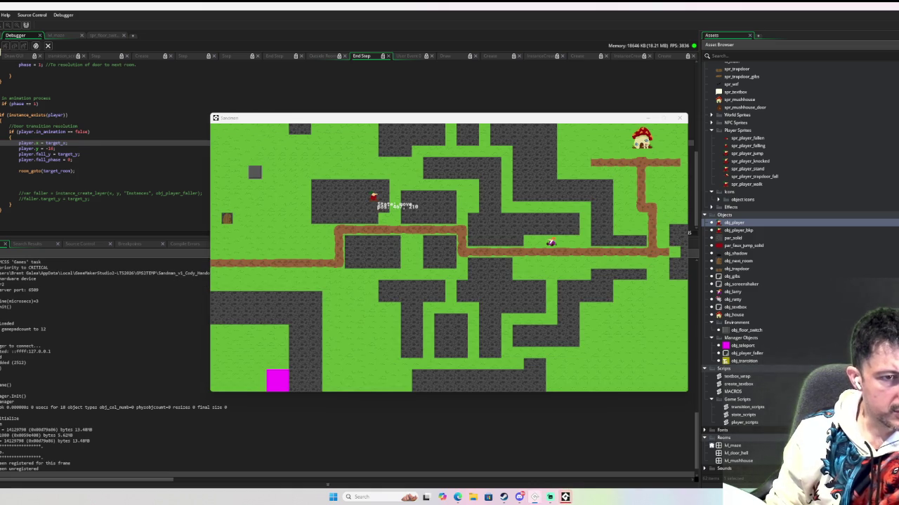
pyautogui.click(306, 169)
pyautogui.press('Up')
pyautogui.press('Left')
pyautogui.press('Down')
pyautogui.press('Left')
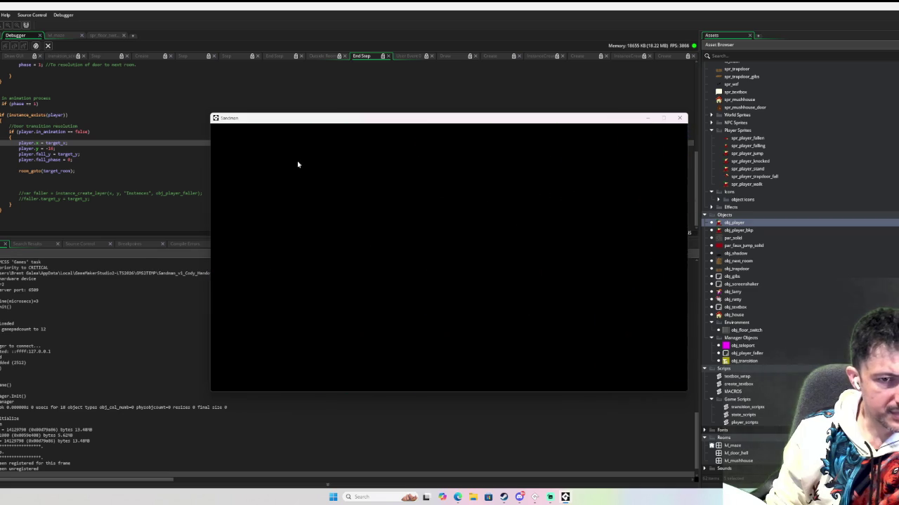
# Walk the player onto the trapdoor to hit the breakpoint, then step over one line
pyautogui.press('Up')
pyautogui.press('Right')
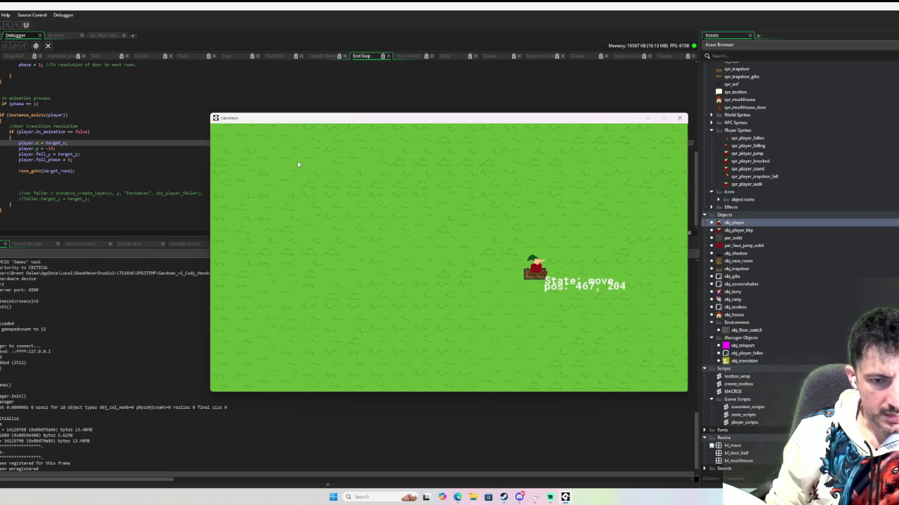
pyautogui.press('Down')
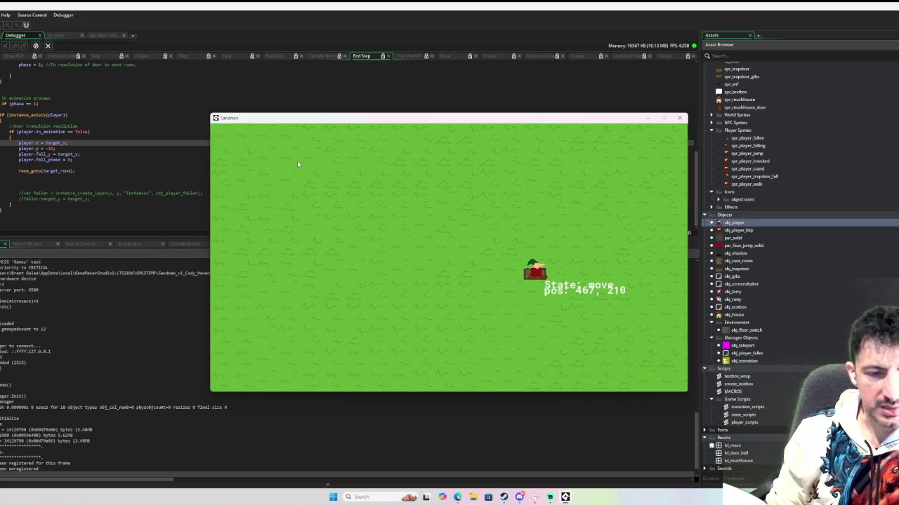
pyautogui.press('Left')
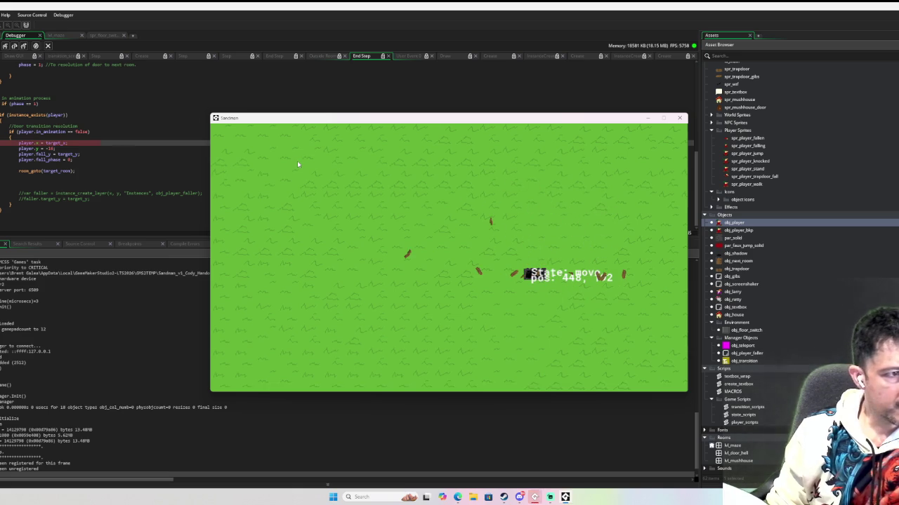
pyautogui.moveTo(52, 143)
pyautogui.moveTo(21, 144)
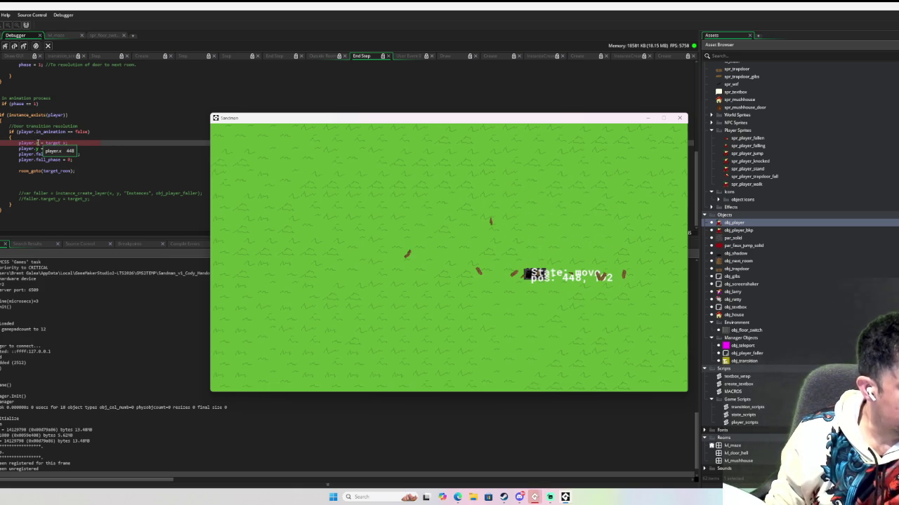
pyautogui.click(14, 45)
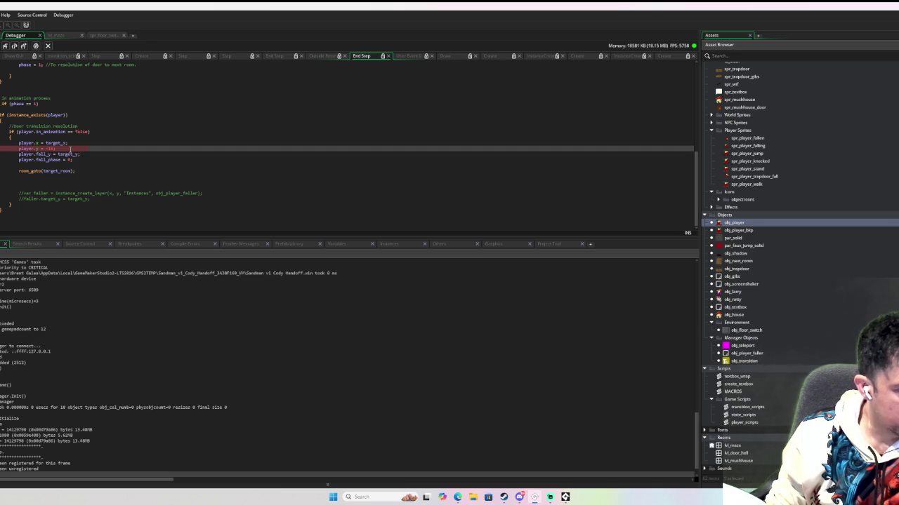
# Step to the player.fall_y line and bring up the debugger's variables view
pyautogui.click(14, 45)
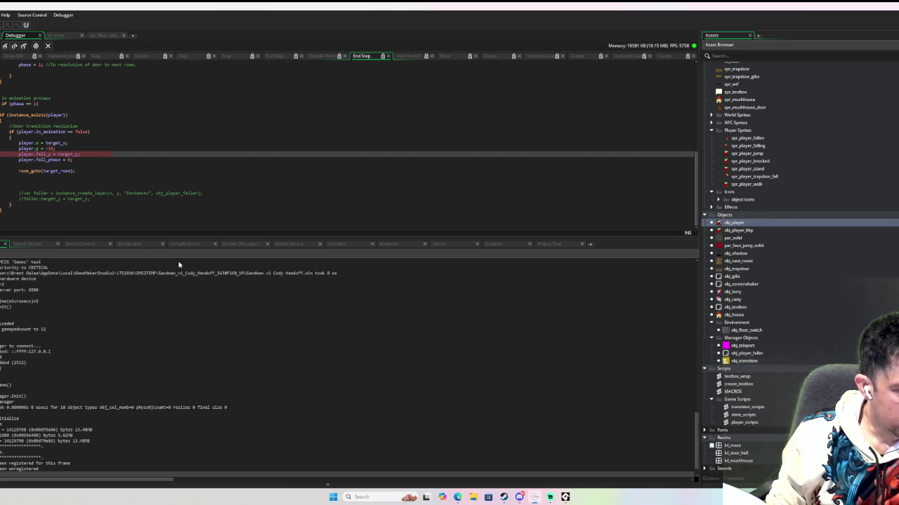
pyautogui.click(334, 245)
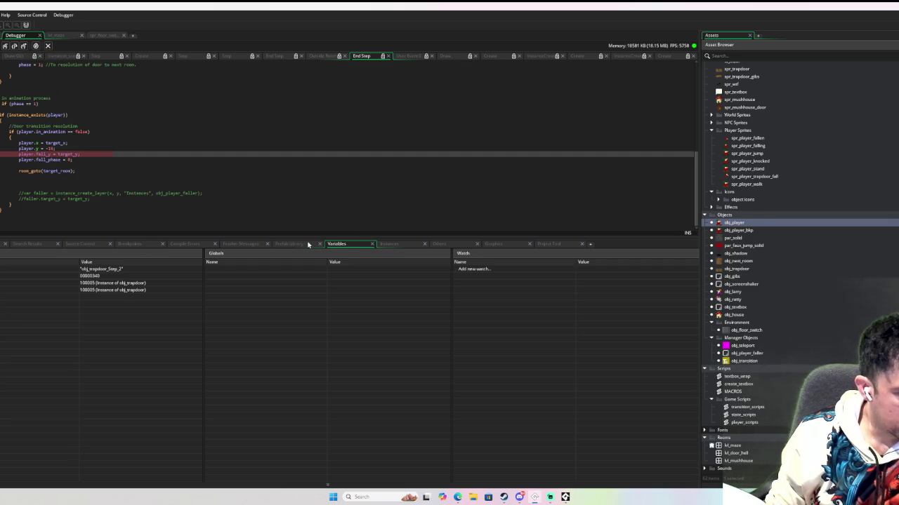
pyautogui.click(307, 244)
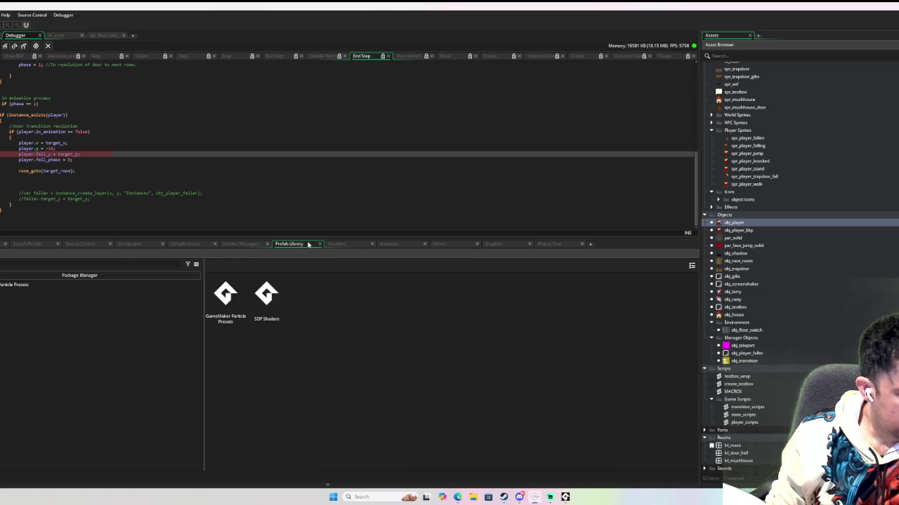
pyautogui.click(341, 244)
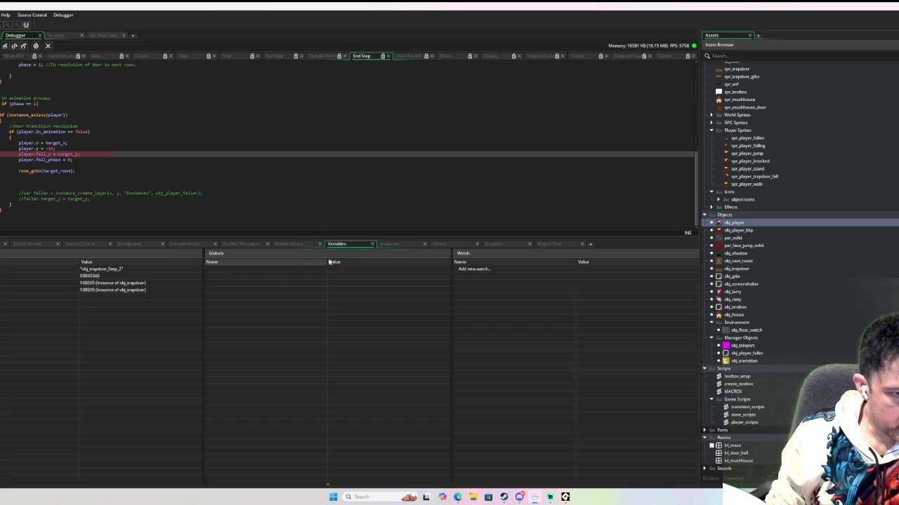
# Expand obj_player 100006's built-in variables (x 32, y -16) and step to room_goto
pyautogui.click(396, 246)
pyautogui.click(209, 271)
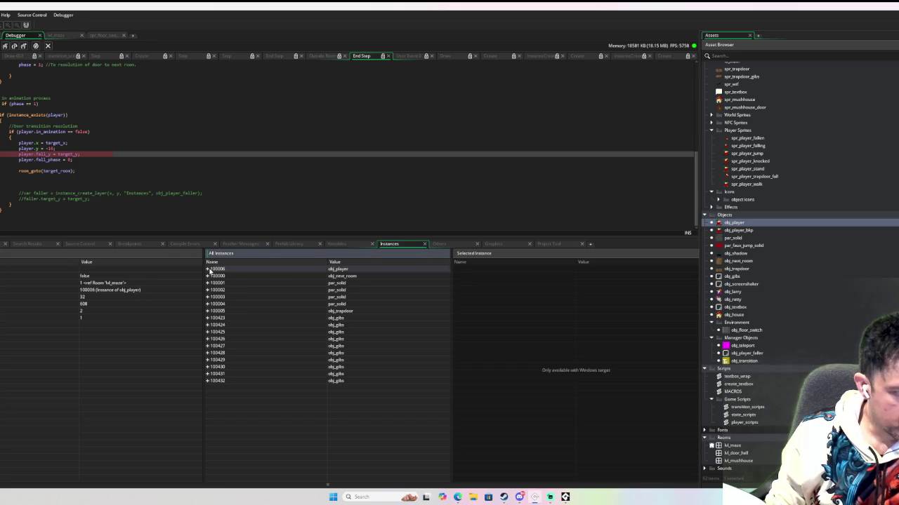
pyautogui.click(207, 270)
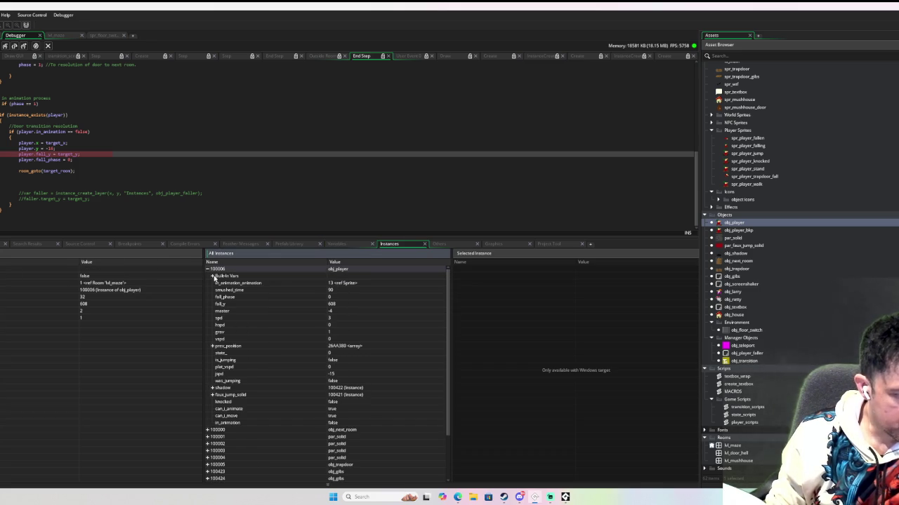
pyautogui.click(212, 277)
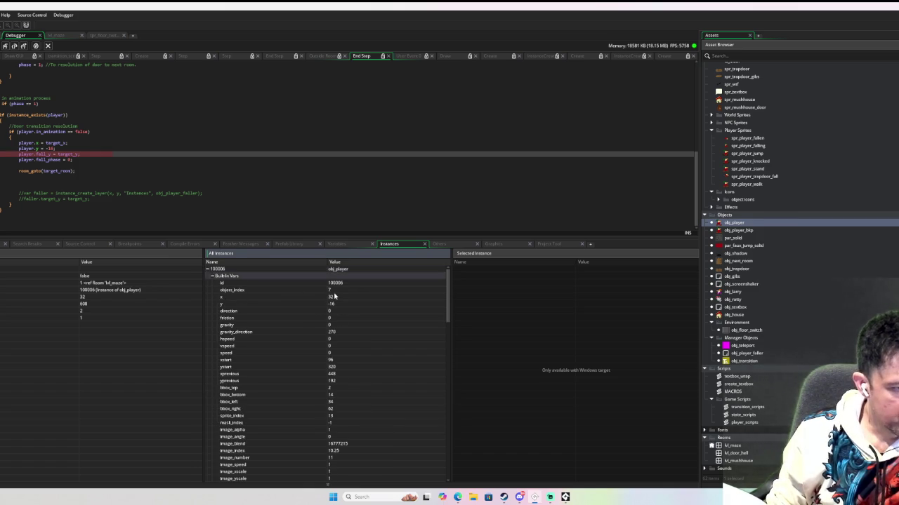
pyautogui.click(6, 46)
pyautogui.click(5, 46)
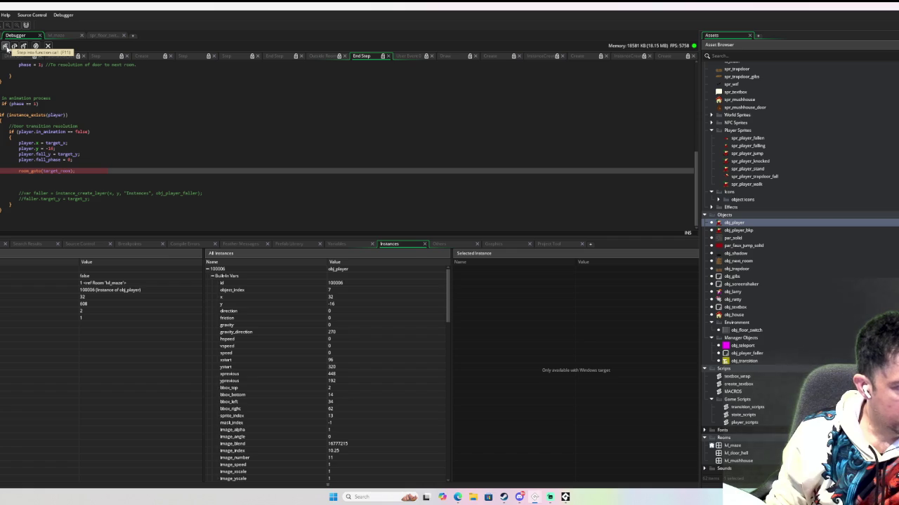
# Step into the new room's Create code and through its instance creation code
pyautogui.click(6, 47)
pyautogui.click(6, 46)
pyautogui.click(6, 47)
pyautogui.click(5, 46)
pyautogui.click(6, 46)
pyautogui.click(5, 46)
pyautogui.click(5, 46)
pyautogui.click(6, 46)
pyautogui.click(6, 46)
pyautogui.click(6, 46)
pyautogui.click(5, 46)
pyautogui.click(6, 46)
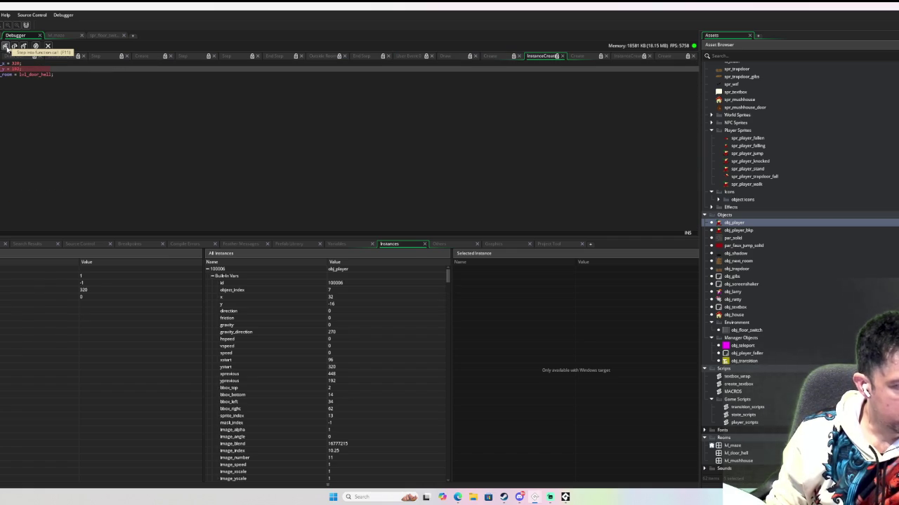
pyautogui.click(6, 46)
pyautogui.click(5, 47)
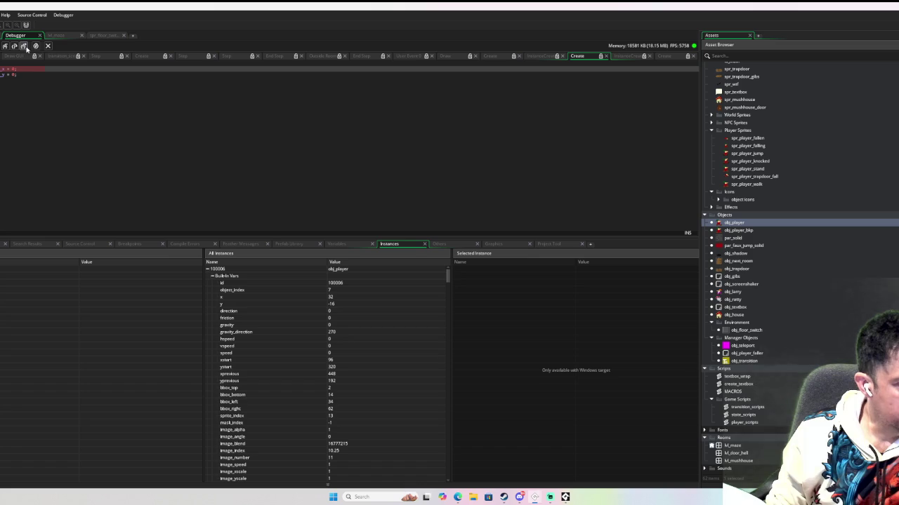
# Step through the next instance's creation code and the following Create event's lines
pyautogui.click(15, 47)
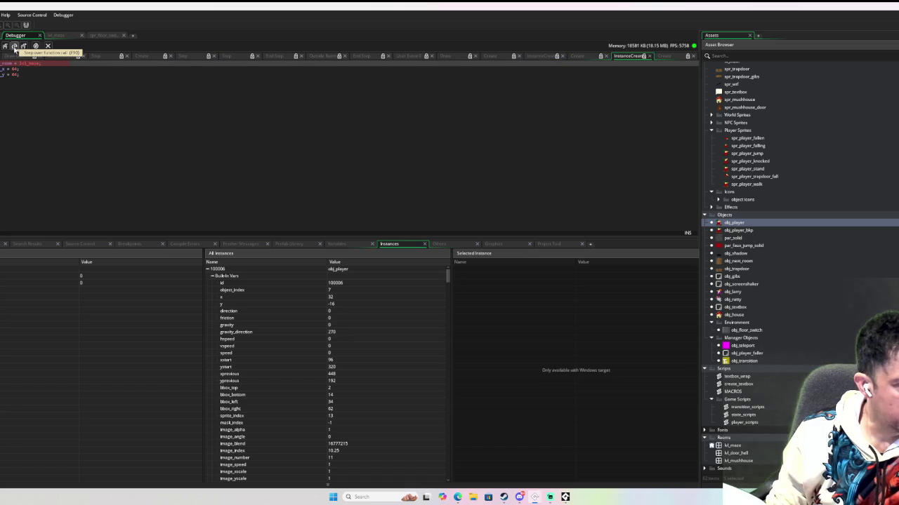
pyautogui.click(15, 46)
pyautogui.click(14, 47)
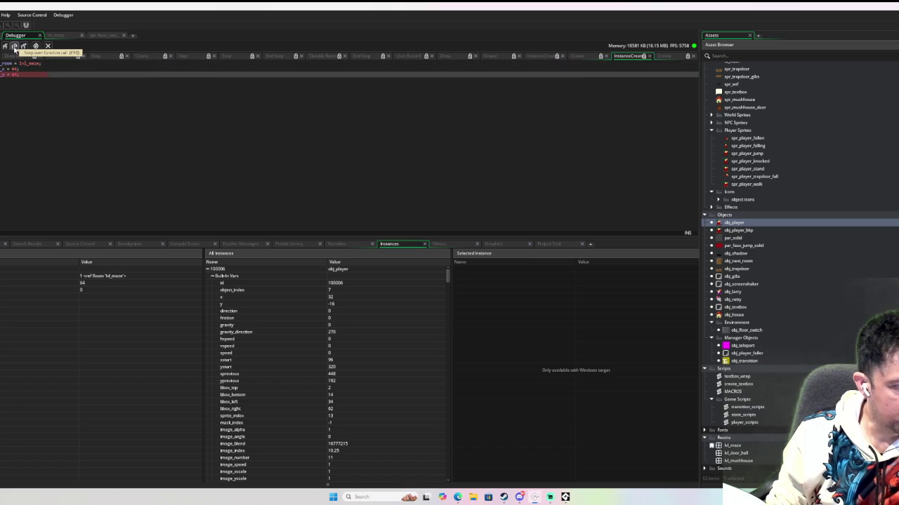
pyautogui.click(15, 46)
pyautogui.click(15, 47)
pyautogui.click(15, 47)
pyautogui.click(15, 47)
pyautogui.click(14, 46)
pyautogui.click(15, 46)
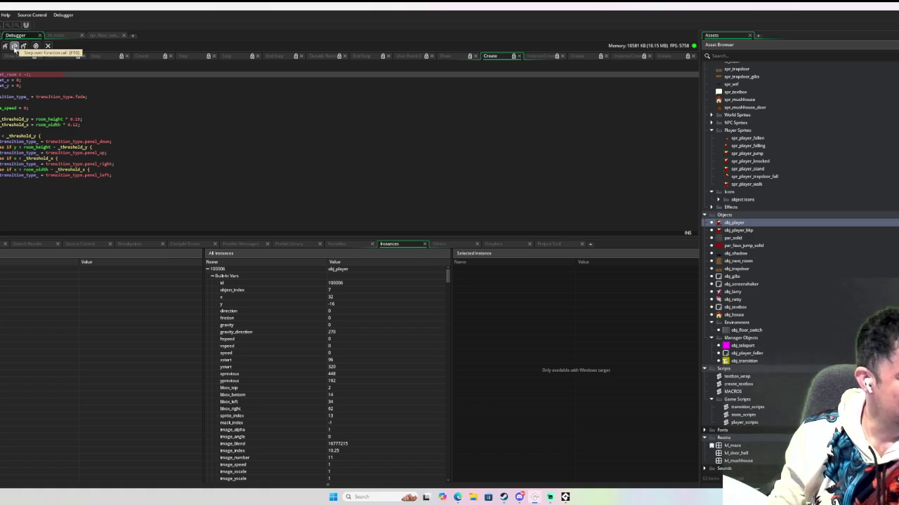
# Step down through the transition Create code into the next instance's creation code
pyautogui.click(14, 46)
pyautogui.click(14, 46)
pyautogui.click(14, 46)
pyautogui.click(14, 47)
pyautogui.click(14, 47)
pyautogui.click(14, 46)
pyautogui.click(14, 47)
pyautogui.click(14, 46)
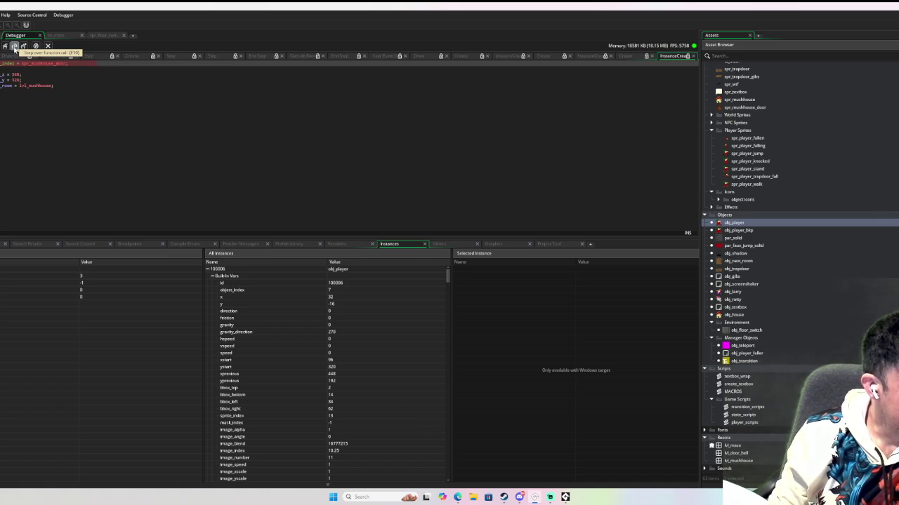
pyautogui.click(14, 46)
pyautogui.click(14, 46)
pyautogui.click(14, 46)
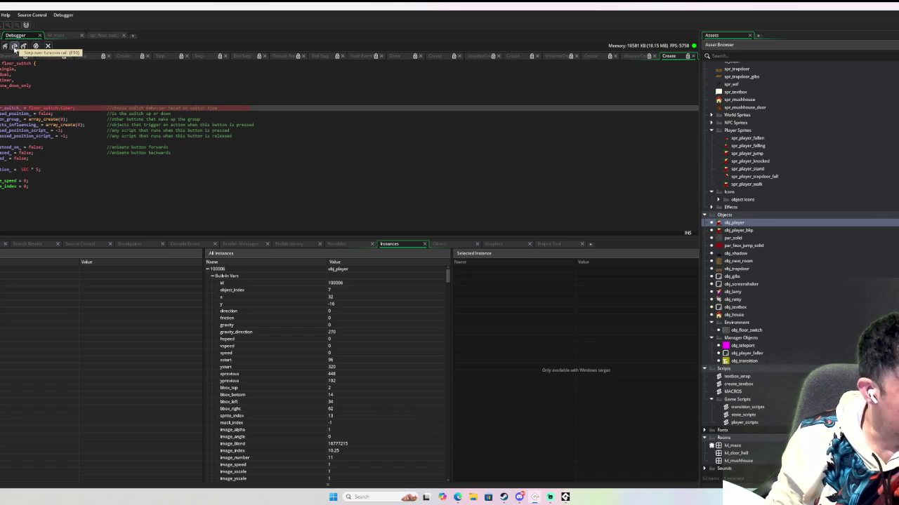
# Step through the floor switch's setup and press-check code to the instance_exists(obj_player) check
pyautogui.press('F10')
pyautogui.press('F10')
pyautogui.press('F10')
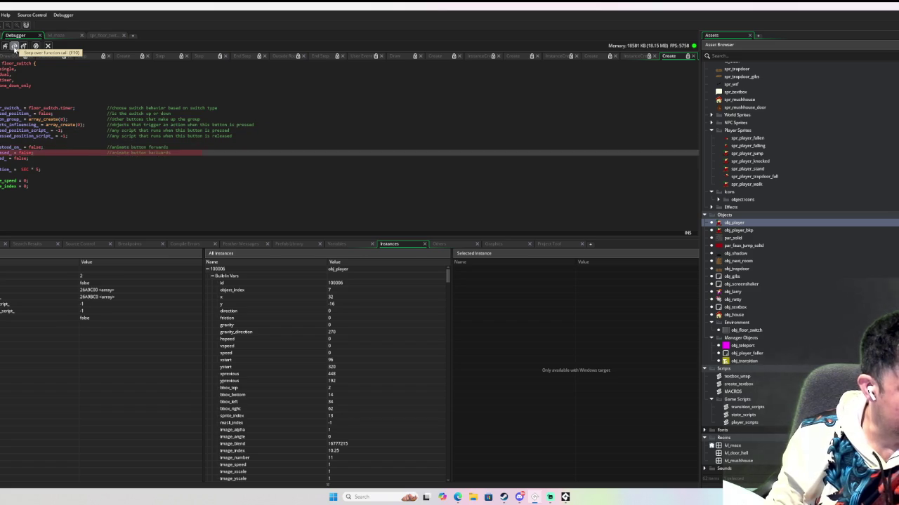
pyautogui.press('F10')
pyautogui.press('F10')
pyautogui.press('F10')
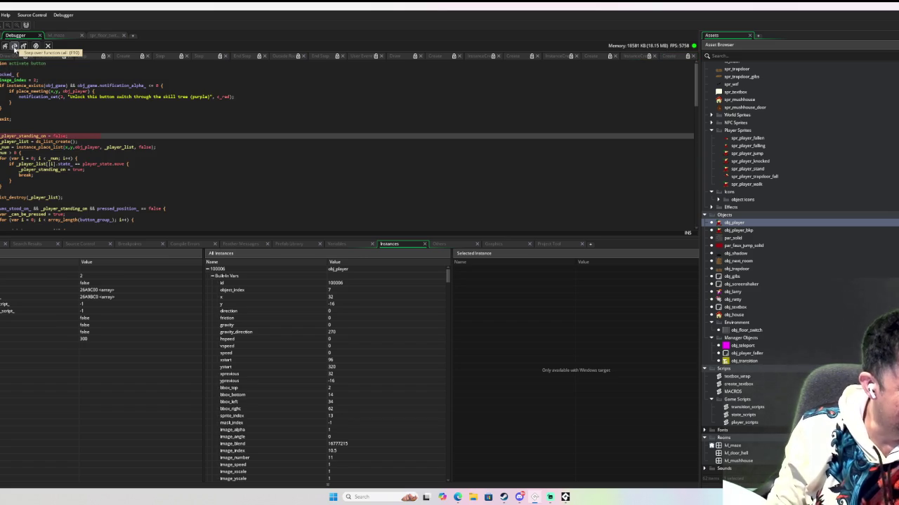
pyautogui.click(14, 46)
pyautogui.click(15, 46)
pyautogui.click(14, 47)
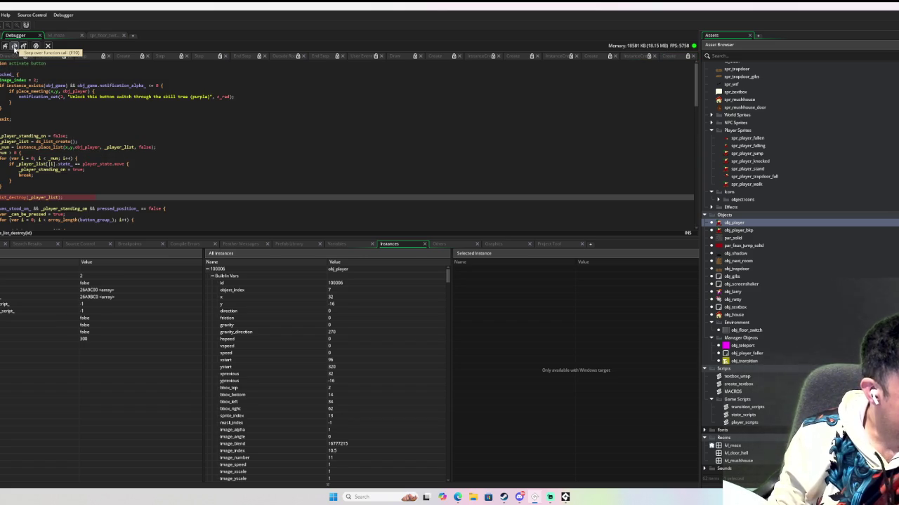
pyautogui.press('F10')
pyautogui.press('F10')
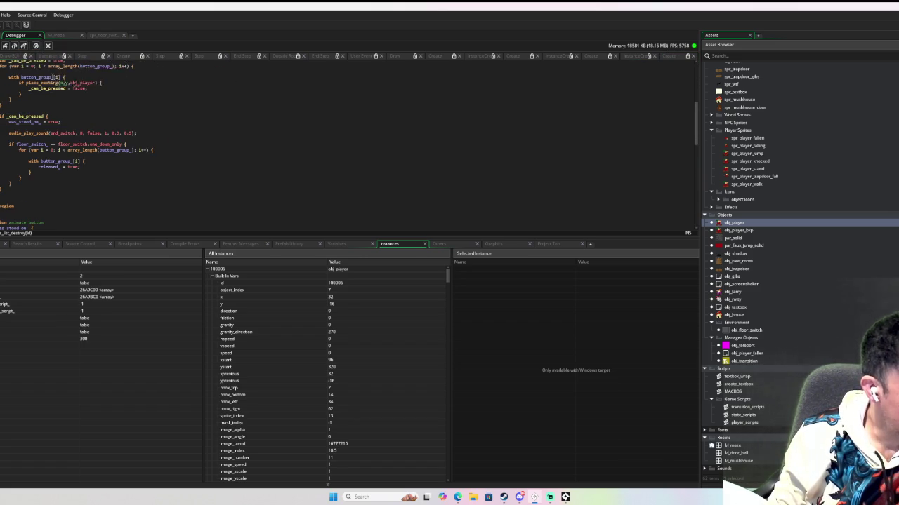
pyautogui.click(23, 47)
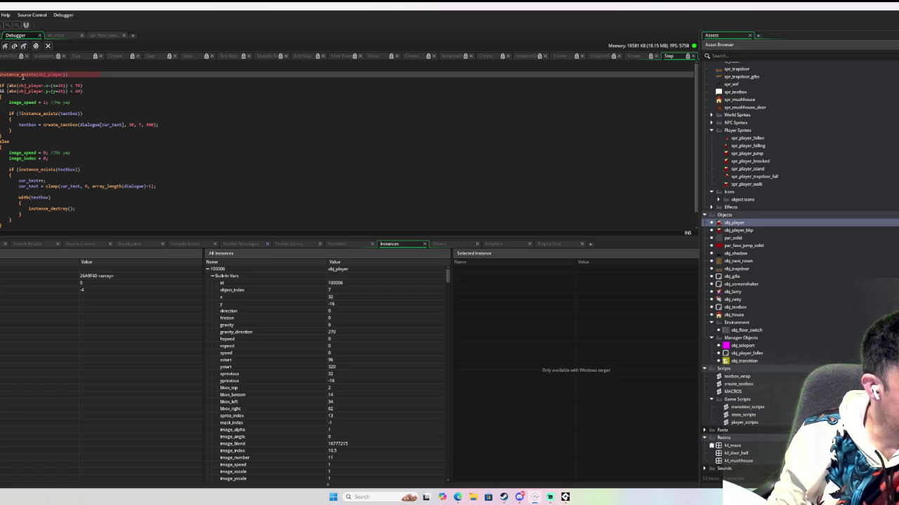
# Step Over past the instance_exists and distance checks, the transition trigger and the animation if/else lines
pyautogui.scroll(-1, 47, 143)
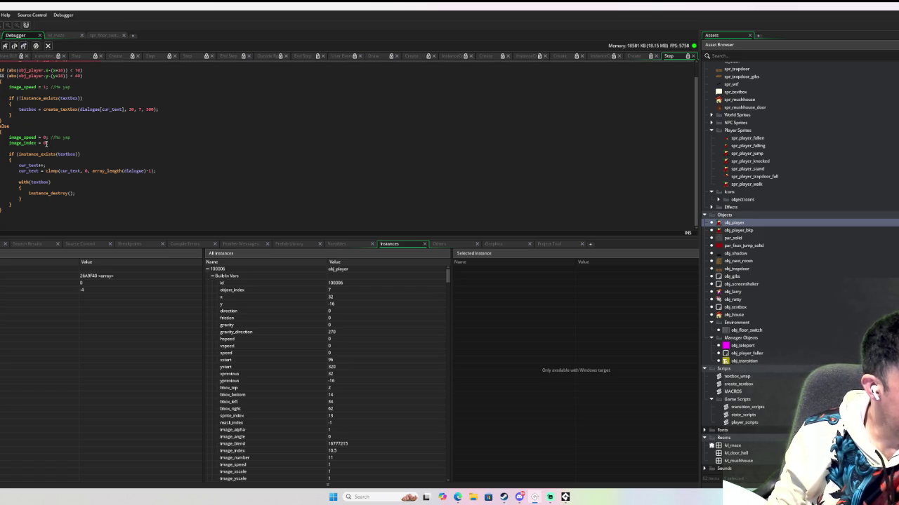
pyautogui.scroll(1, 47, 142)
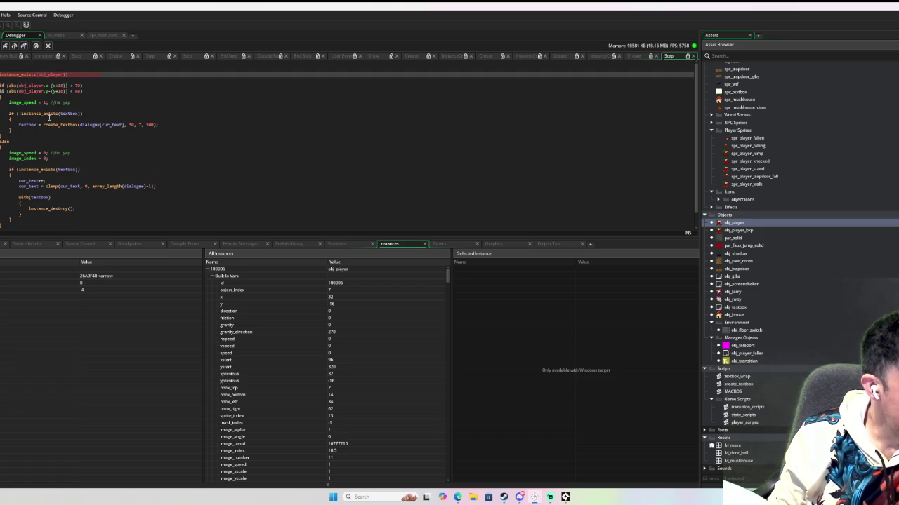
pyautogui.click(14, 47)
pyautogui.moveTo(49, 85)
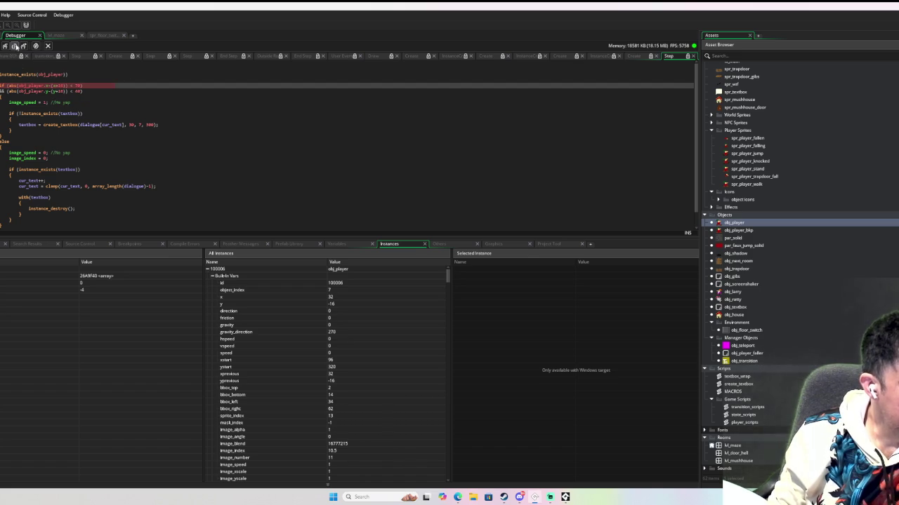
pyautogui.click(14, 47)
pyautogui.click(14, 46)
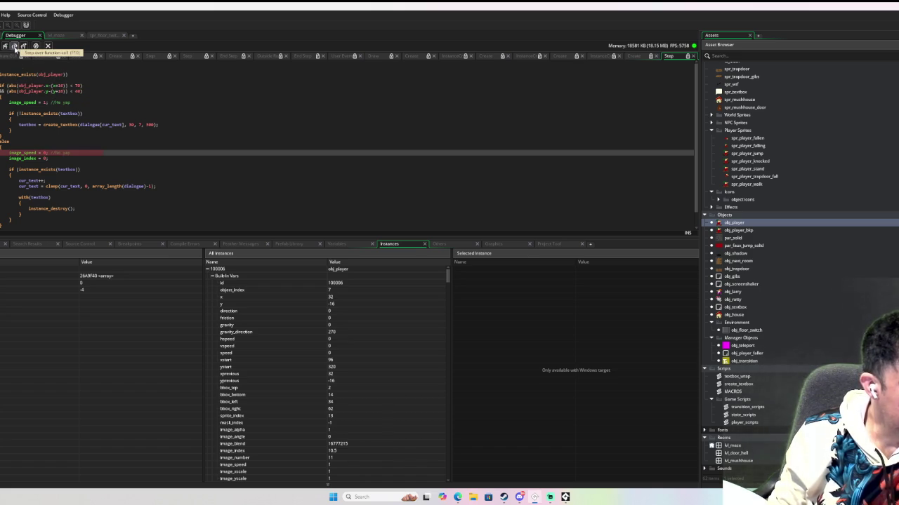
pyautogui.click(14, 46)
pyautogui.click(14, 47)
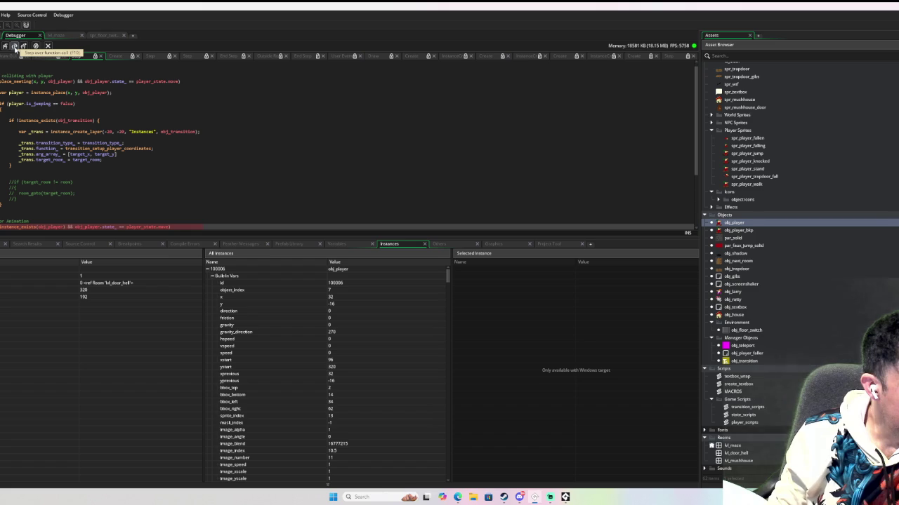
pyautogui.scroll(-3, 48, 126)
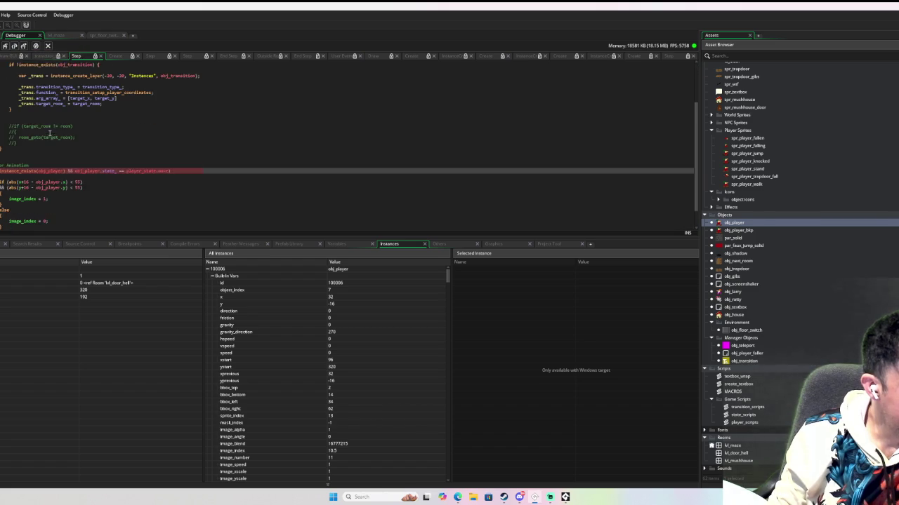
pyautogui.click(14, 47)
pyautogui.click(14, 46)
pyautogui.click(14, 46)
pyautogui.click(14, 46)
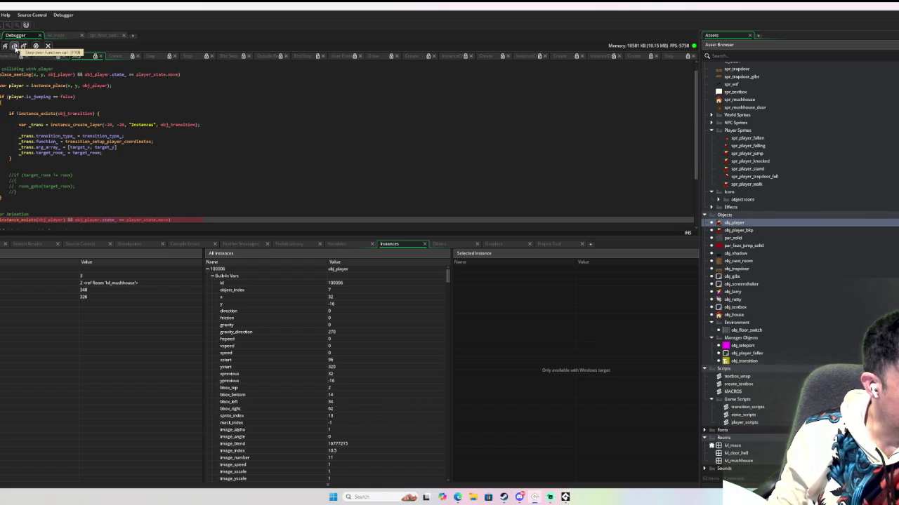
pyautogui.scroll(-3, 56, 139)
pyautogui.click(14, 46)
# Step out to the player's state call, then through the move-state key input to horizontal collision
pyautogui.click(23, 46)
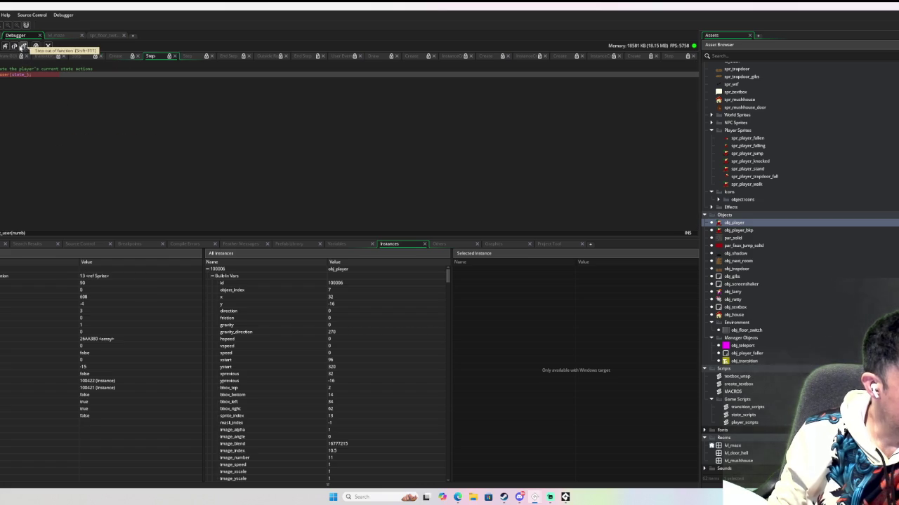
pyautogui.click(6, 46)
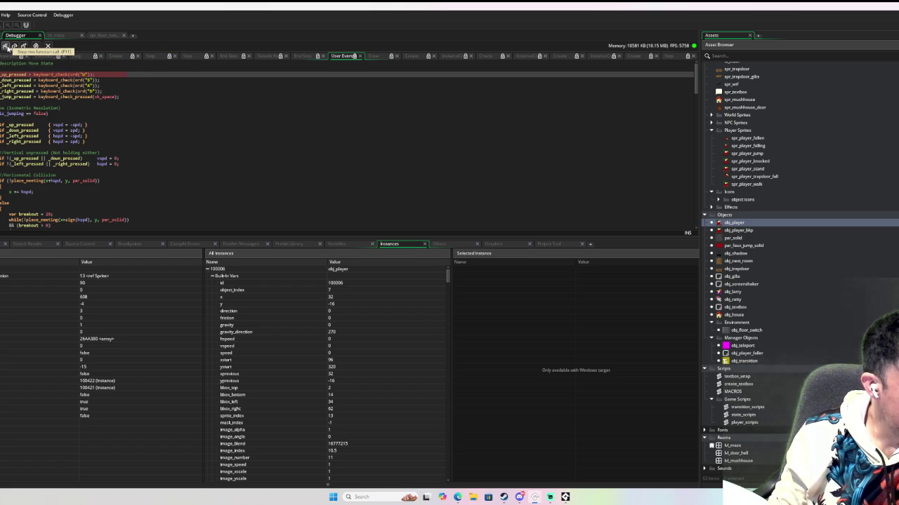
pyautogui.scroll(-2, 43, 91)
pyautogui.scroll(2, 16, 66)
pyautogui.click(14, 46)
pyautogui.click(14, 46)
pyautogui.click(14, 47)
pyautogui.click(14, 47)
pyautogui.click(14, 46)
pyautogui.click(14, 47)
pyautogui.click(14, 46)
pyautogui.click(14, 46)
pyautogui.click(14, 46)
pyautogui.click(14, 46)
pyautogui.click(14, 47)
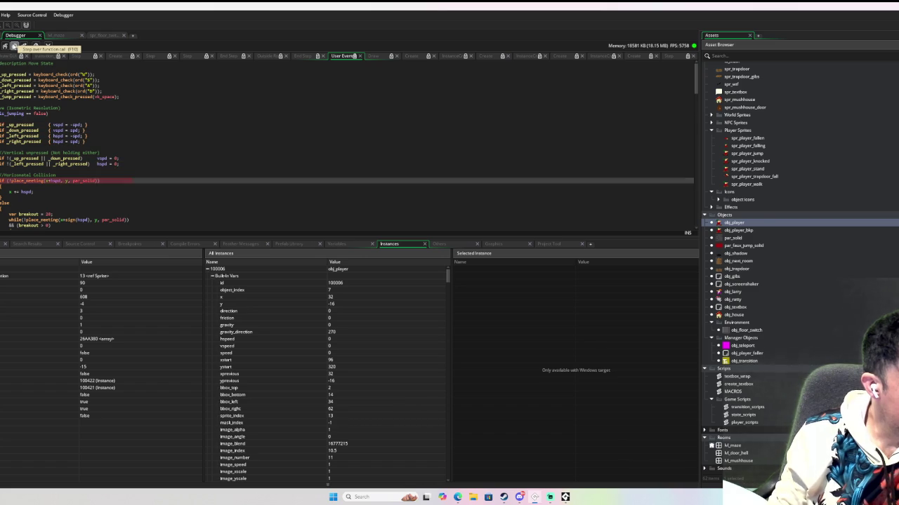
pyautogui.click(14, 46)
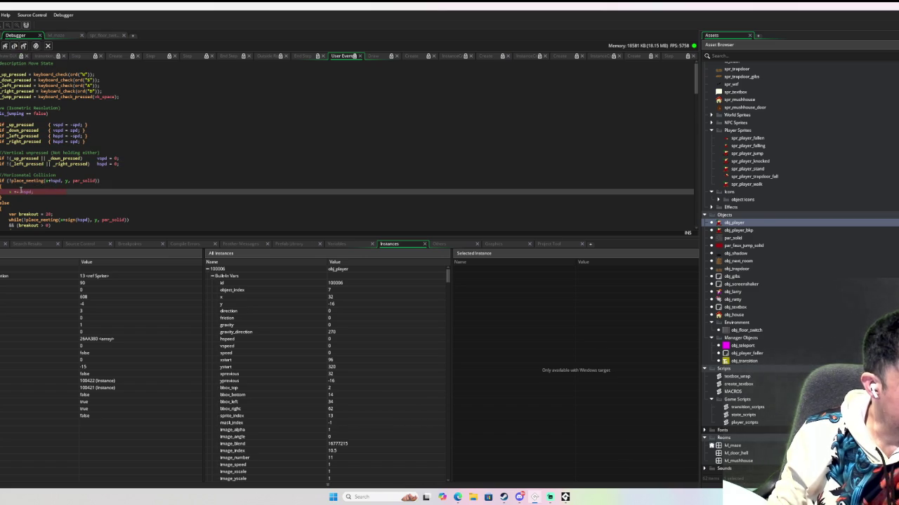
# Check the running game, then step through vertical movement and the is_jumping reset into the jumping code
pyautogui.moveTo(27, 88)
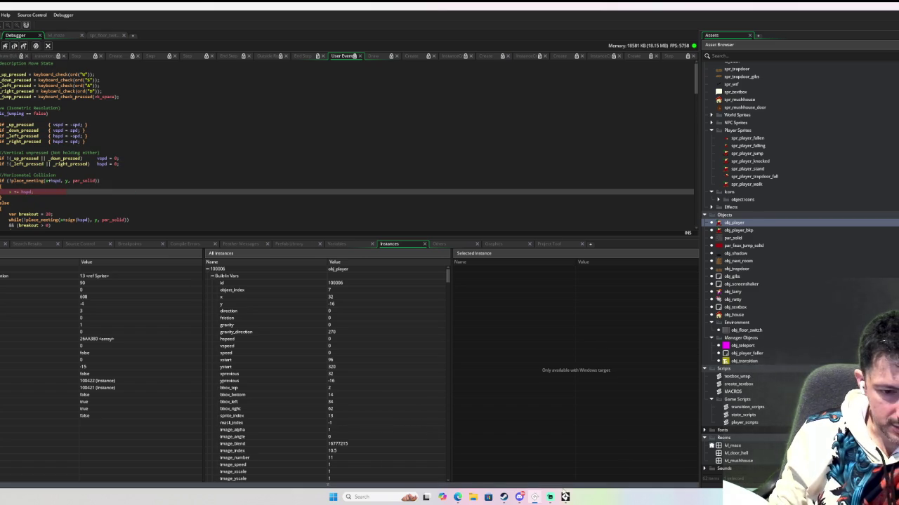
pyautogui.click(564, 497)
pyautogui.click(175, 19)
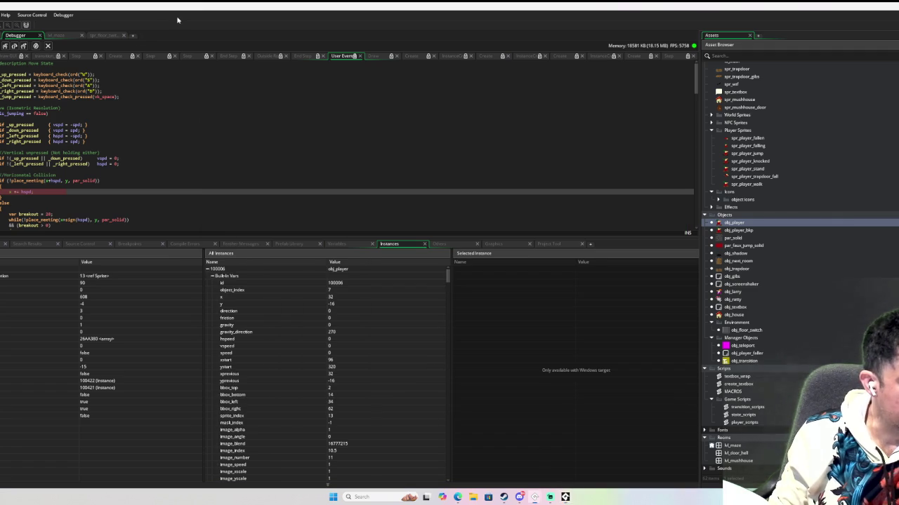
pyautogui.click(15, 47)
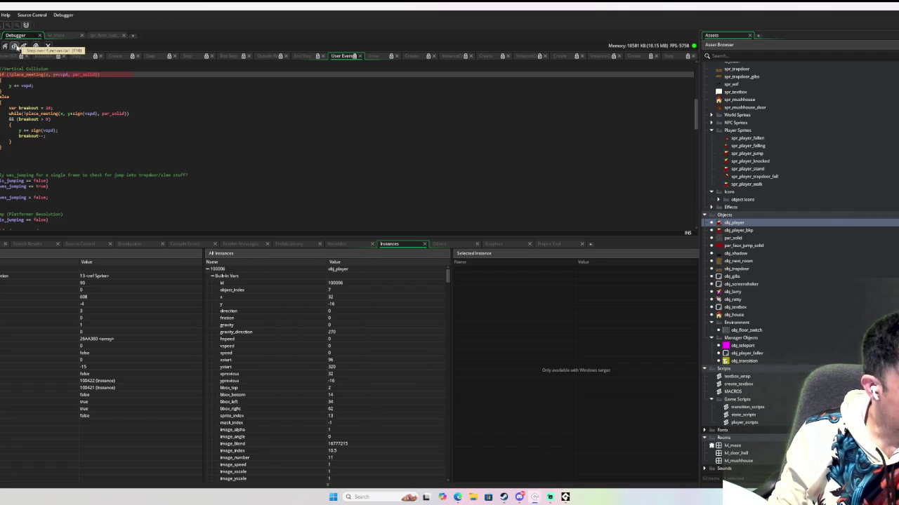
pyautogui.click(14, 46)
pyautogui.click(15, 47)
pyautogui.click(15, 46)
pyautogui.click(15, 46)
pyautogui.click(15, 47)
pyautogui.click(14, 47)
pyautogui.click(15, 46)
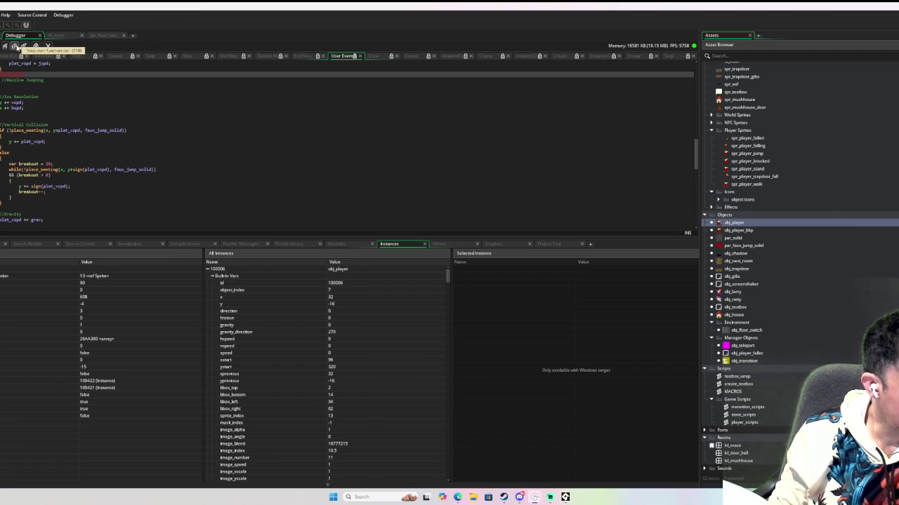
# Step through the Step collision, End Step and Draw code, including the state-name switch
pyautogui.click(16, 46)
pyautogui.click(16, 46)
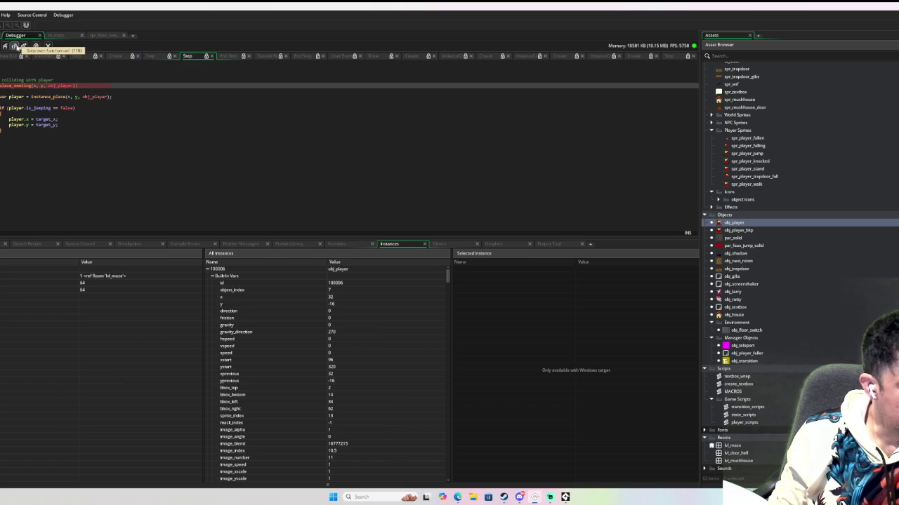
pyautogui.click(16, 47)
pyautogui.click(15, 47)
pyautogui.click(16, 46)
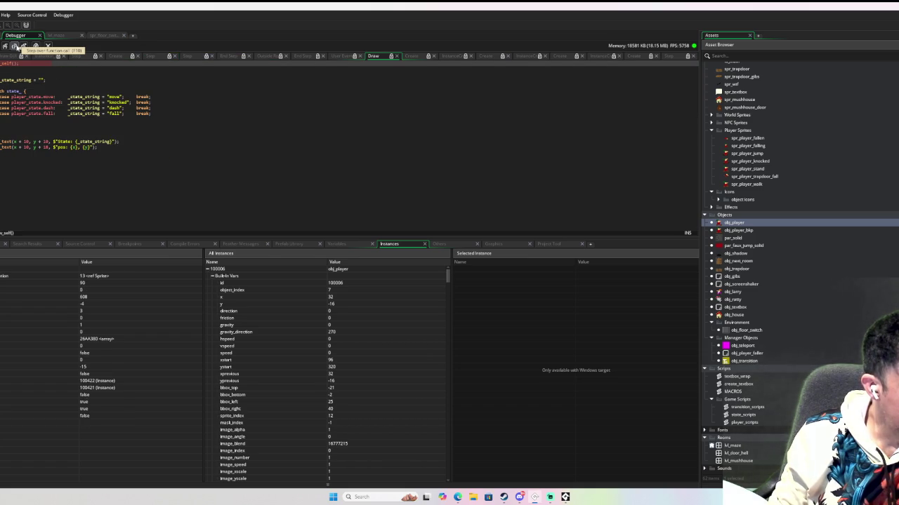
pyautogui.click(16, 46)
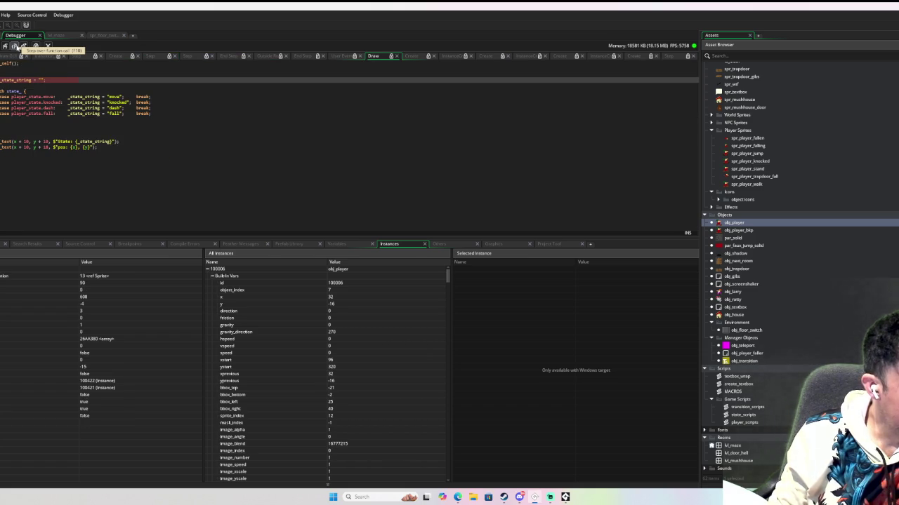
pyautogui.click(16, 46)
pyautogui.click(15, 46)
pyautogui.click(16, 47)
pyautogui.click(15, 46)
pyautogui.click(15, 47)
pyautogui.click(15, 47)
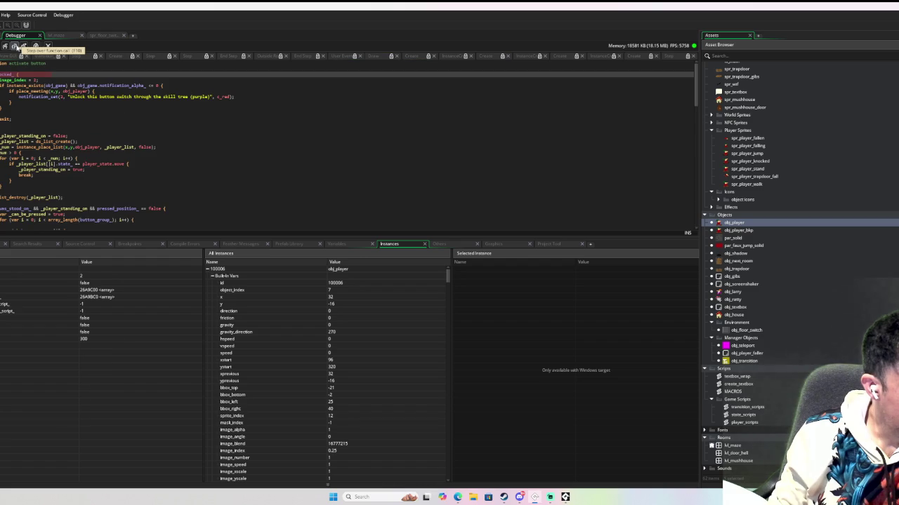
pyautogui.click(15, 47)
pyautogui.click(16, 46)
pyautogui.click(15, 47)
pyautogui.click(15, 46)
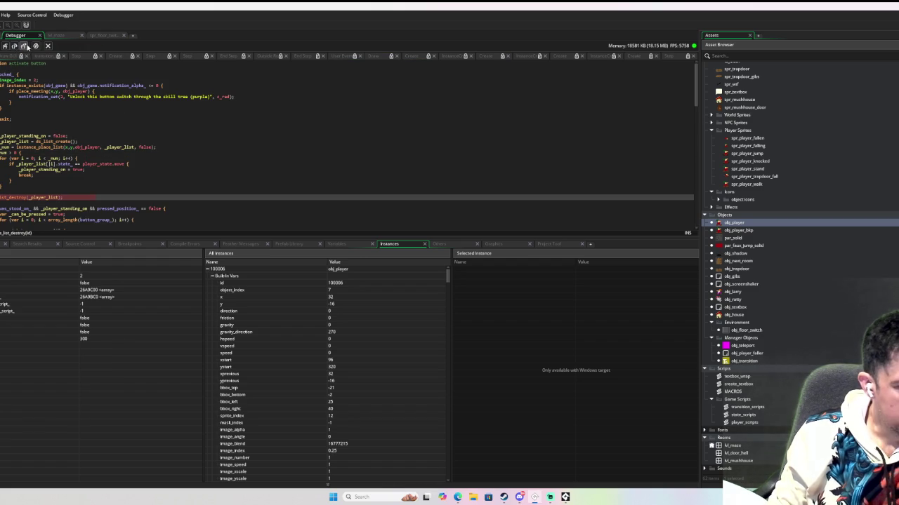
# Step through the Step, transition and state-actions code down to the Outside Room line y = prev_position[1]
pyautogui.click(23, 46)
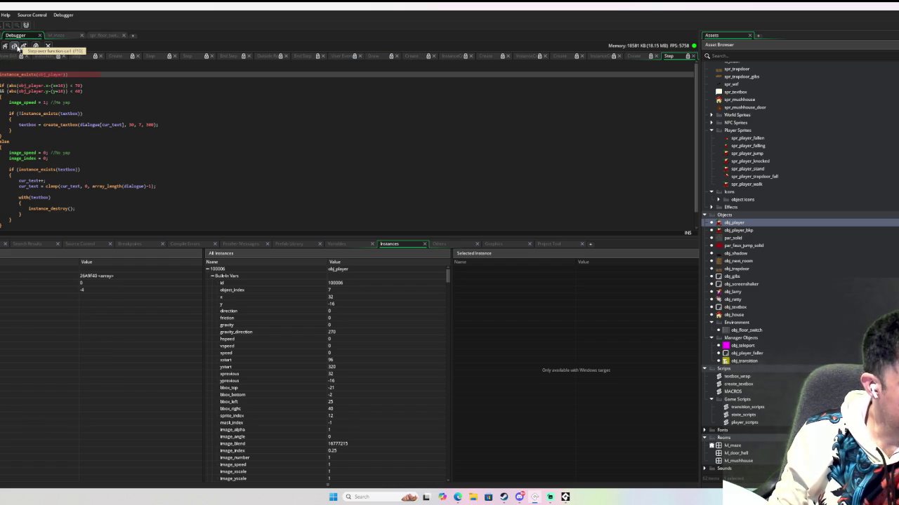
pyautogui.click(15, 47)
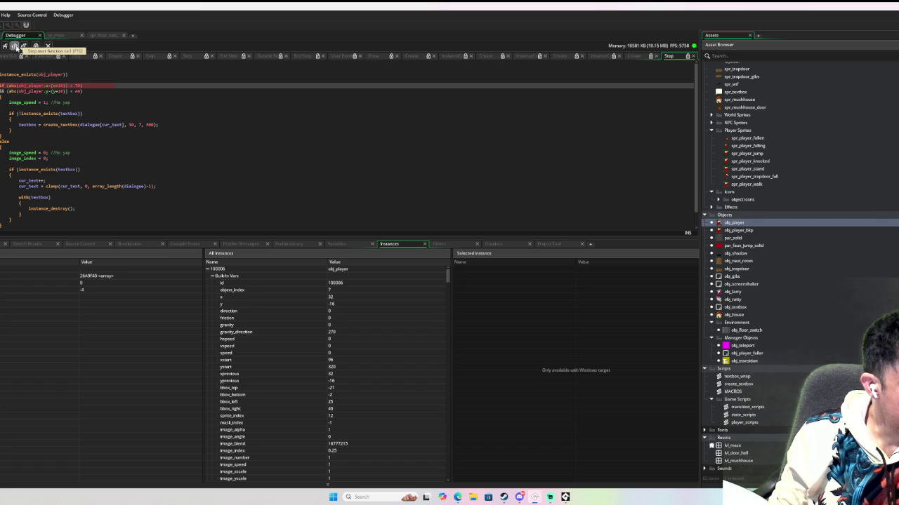
pyautogui.click(16, 47)
pyautogui.click(15, 46)
pyautogui.click(15, 46)
pyautogui.click(16, 46)
pyautogui.click(16, 46)
pyautogui.click(16, 47)
pyautogui.click(16, 46)
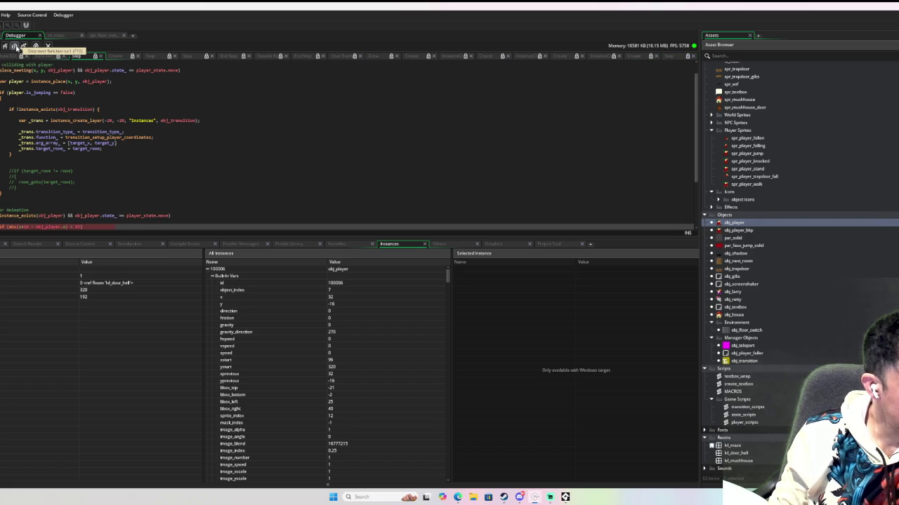
pyautogui.click(15, 46)
pyautogui.click(15, 47)
pyautogui.click(15, 47)
pyautogui.click(15, 47)
pyautogui.click(15, 47)
pyautogui.click(16, 47)
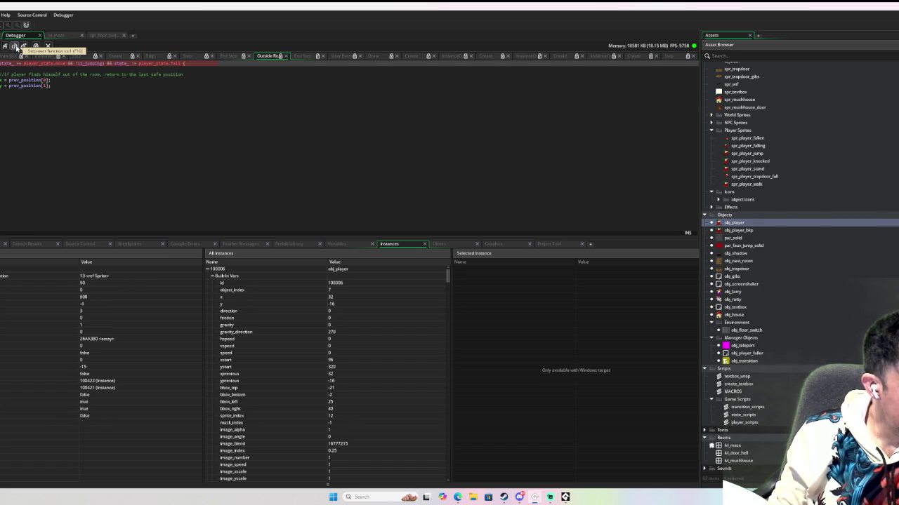
pyautogui.click(15, 47)
pyautogui.click(16, 46)
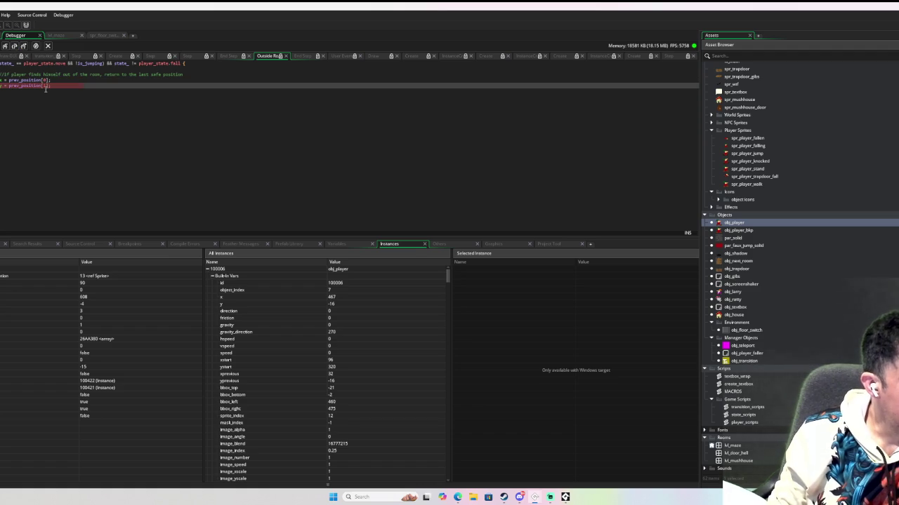
pyautogui.moveTo(44, 84)
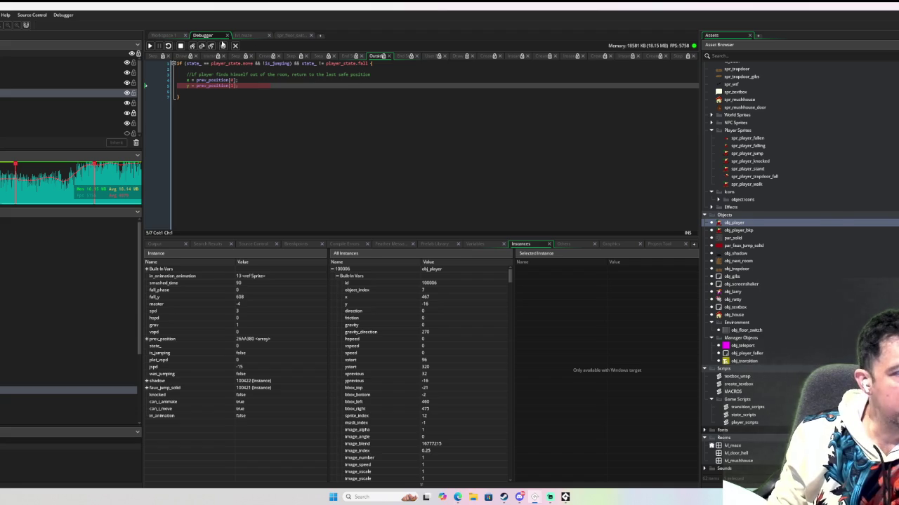
# Stop the debug session and open the obj_trapdoor object
pyautogui.click(181, 45)
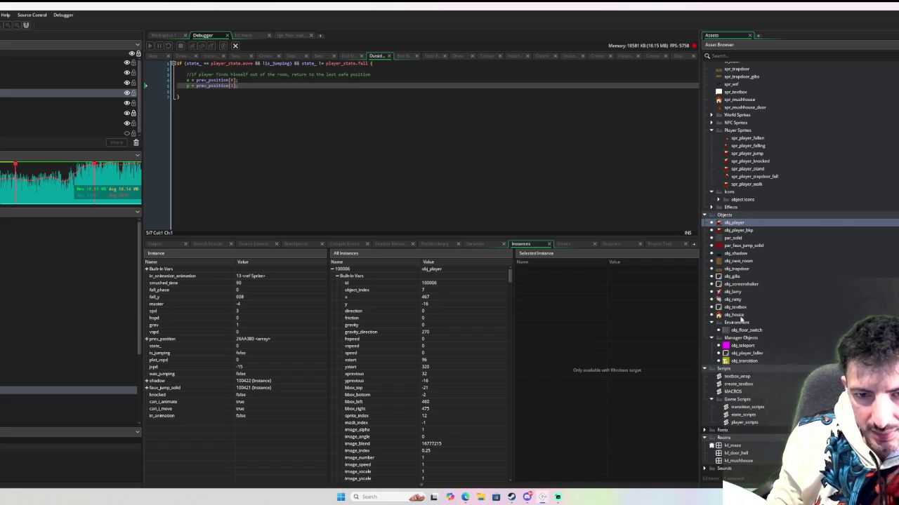
pyautogui.click(747, 272)
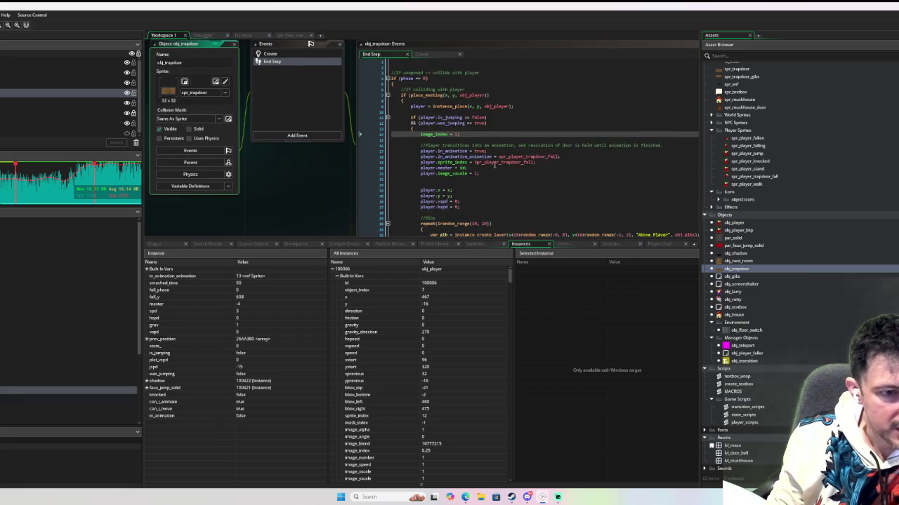
# Add 'with player { change_state(player_state.fall) }' before room_goto, then relaunch in debug with F6
pyautogui.scroll(-7, 488, 171)
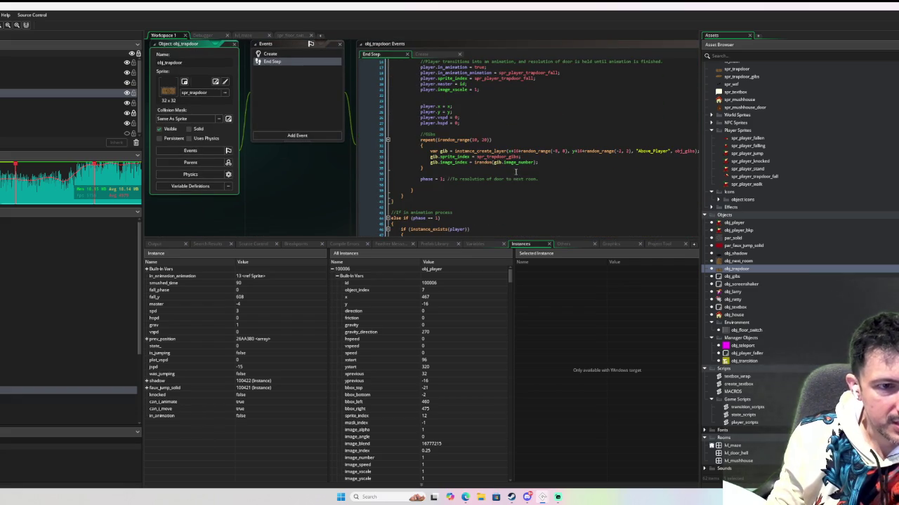
pyautogui.click(488, 171)
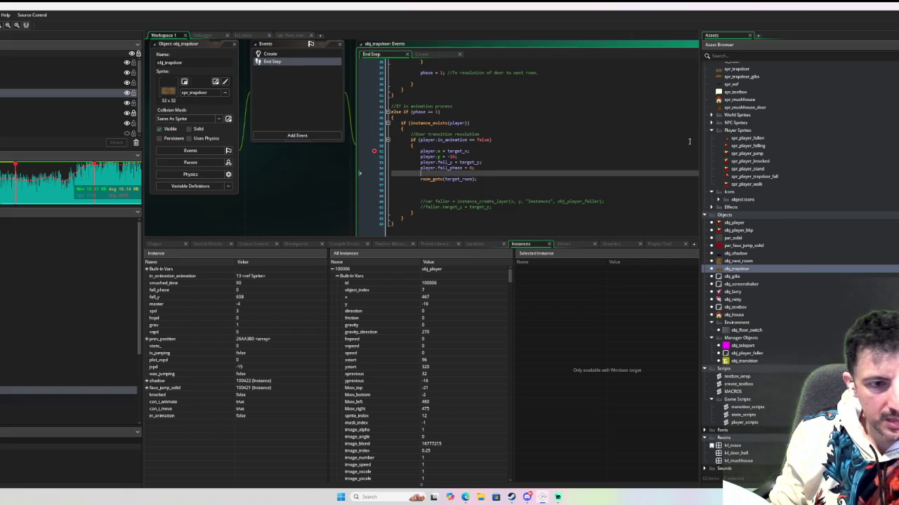
pyautogui.write('with player{')
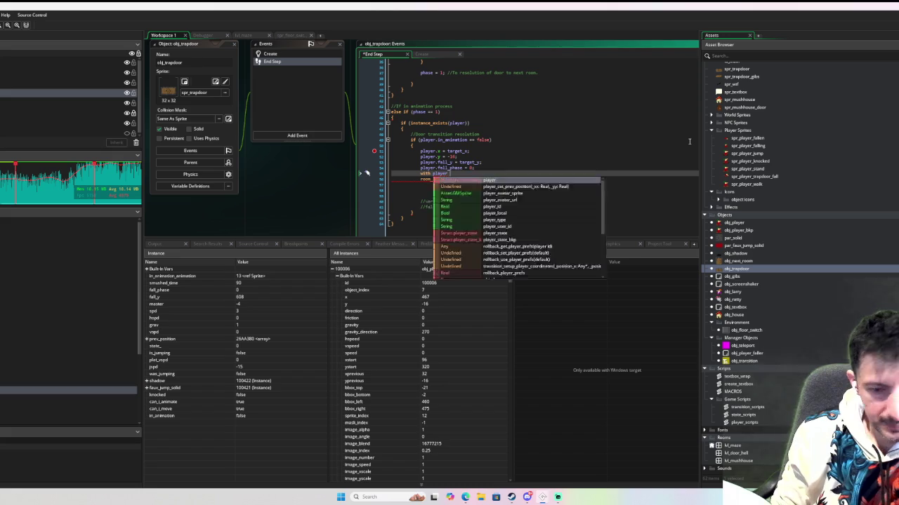
pyautogui.press('Return')
pyautogui.write('ch')
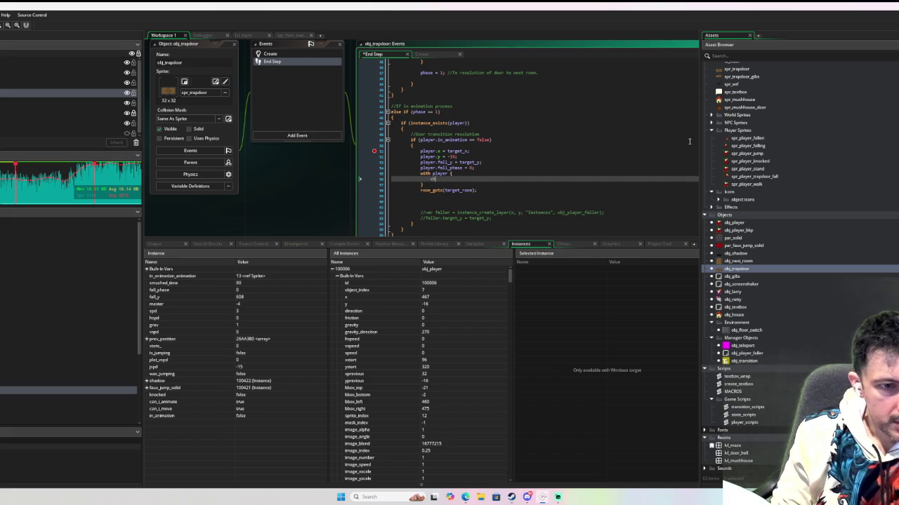
pyautogui.write('ange_state(')
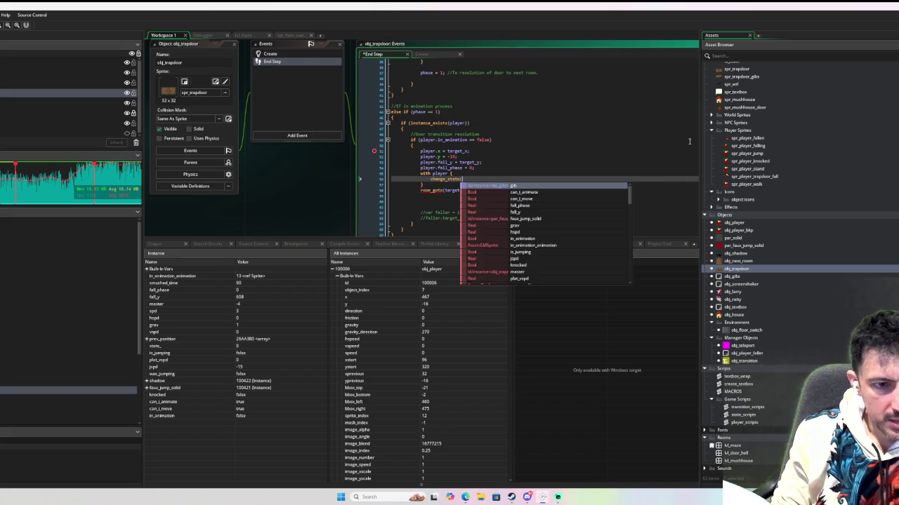
pyautogui.write('player_state.fall);')
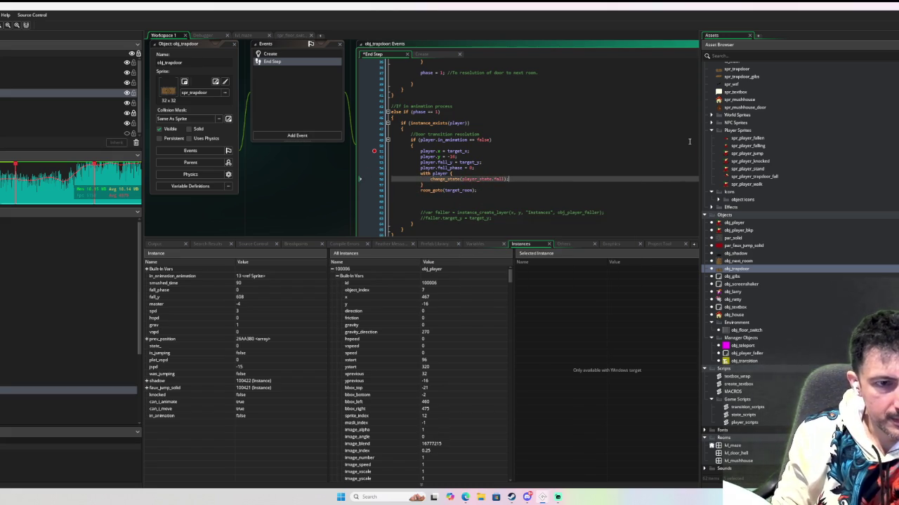
pyautogui.click(375, 152)
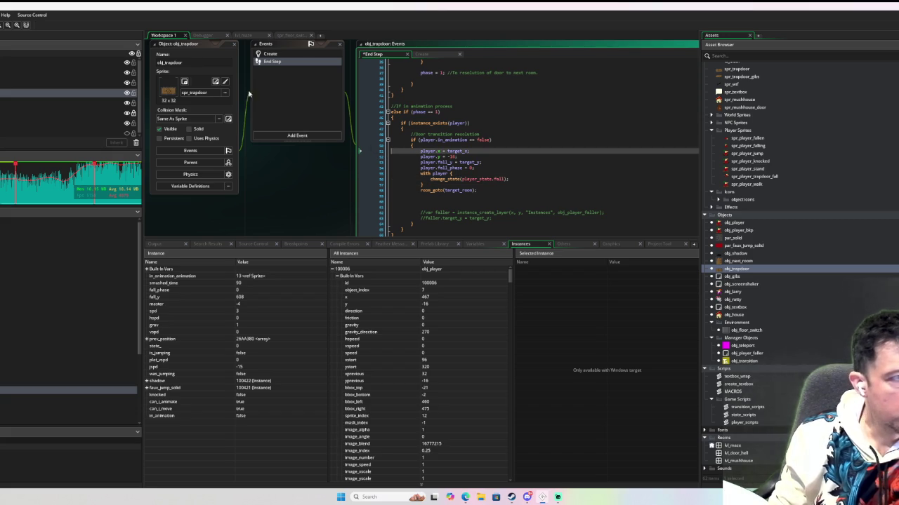
pyautogui.press('F6')
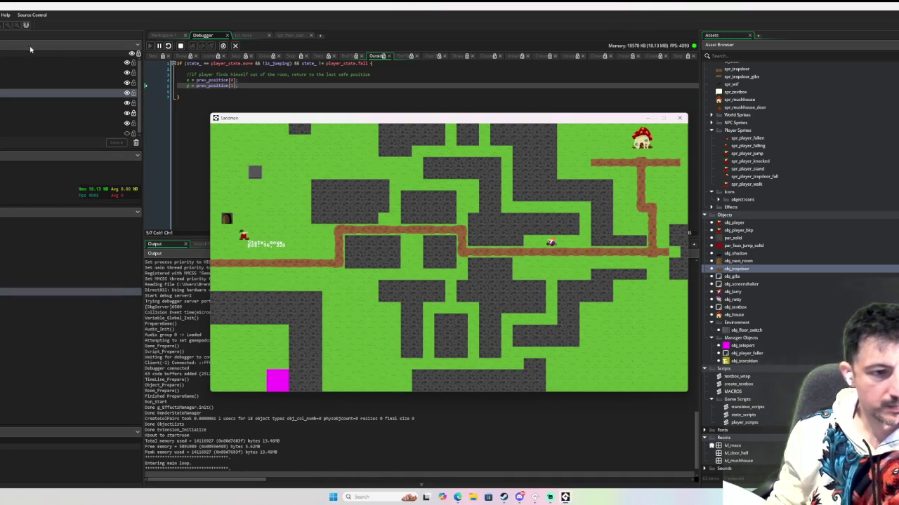
# Walk the player through the door, around the grass room, and onto the trapdoor to trigger the fall
pyautogui.press('Left')
pyautogui.press('space')
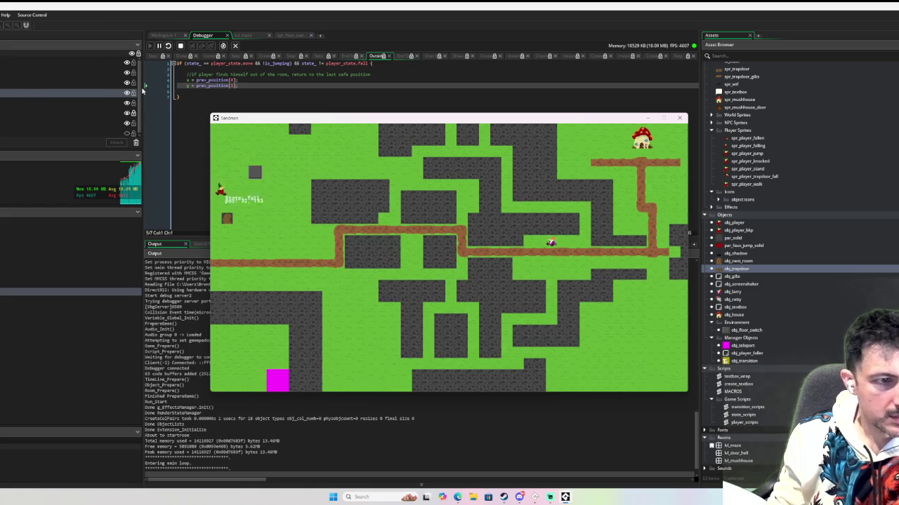
pyautogui.press('Right')
pyautogui.press('Up')
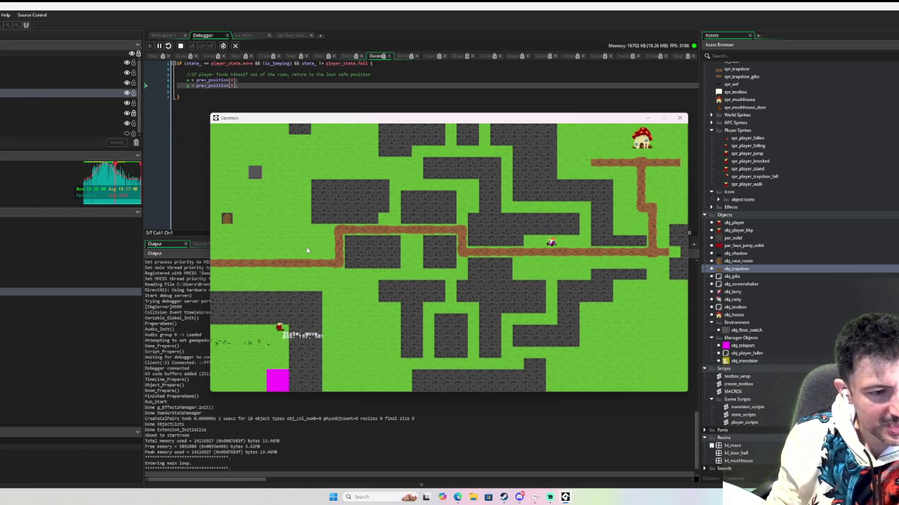
pyautogui.press('Down')
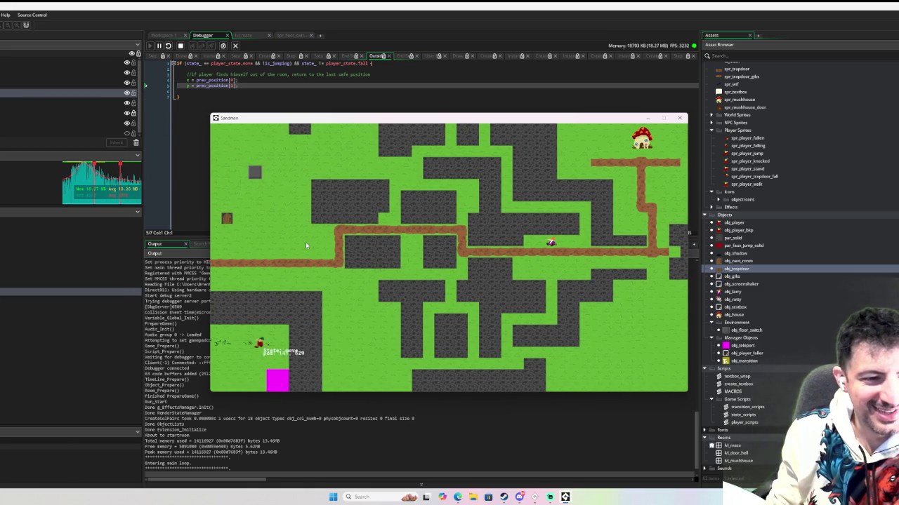
pyautogui.press('Down')
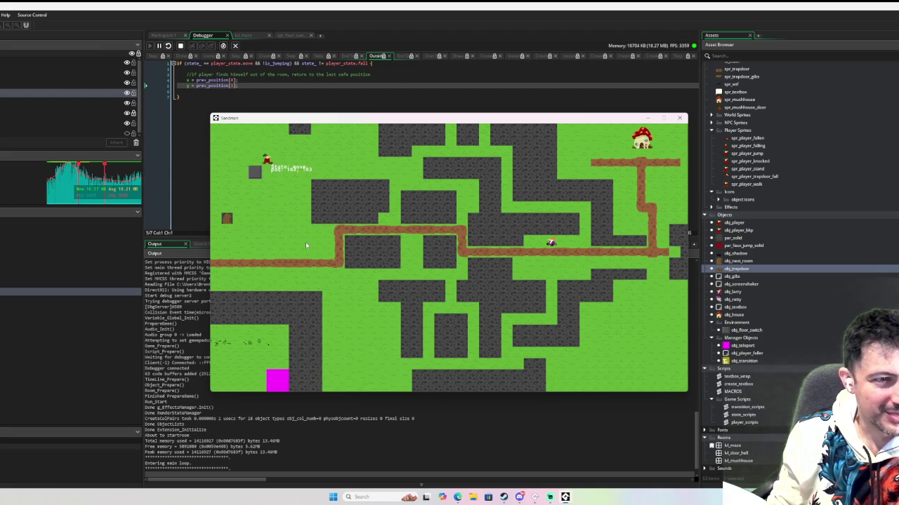
pyautogui.press('Left')
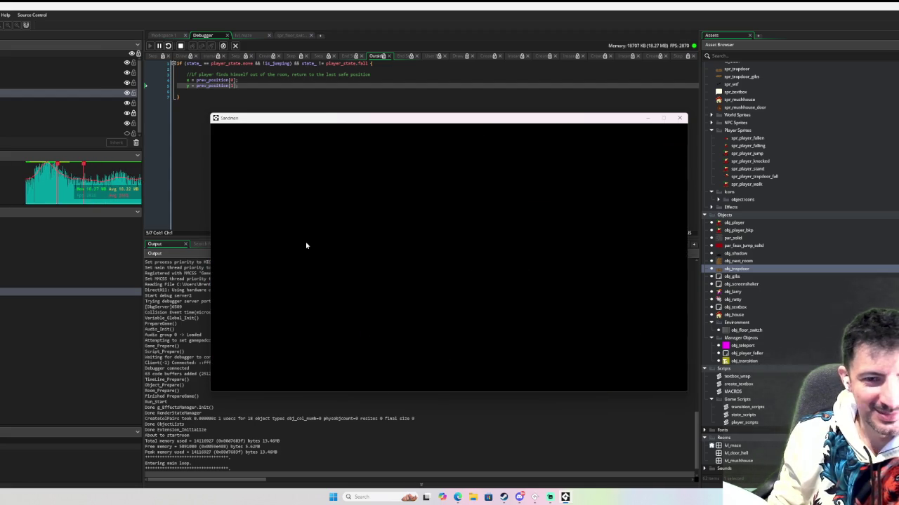
pyautogui.press('Left')
pyautogui.press('Up')
pyautogui.press('Right')
pyautogui.press('Down')
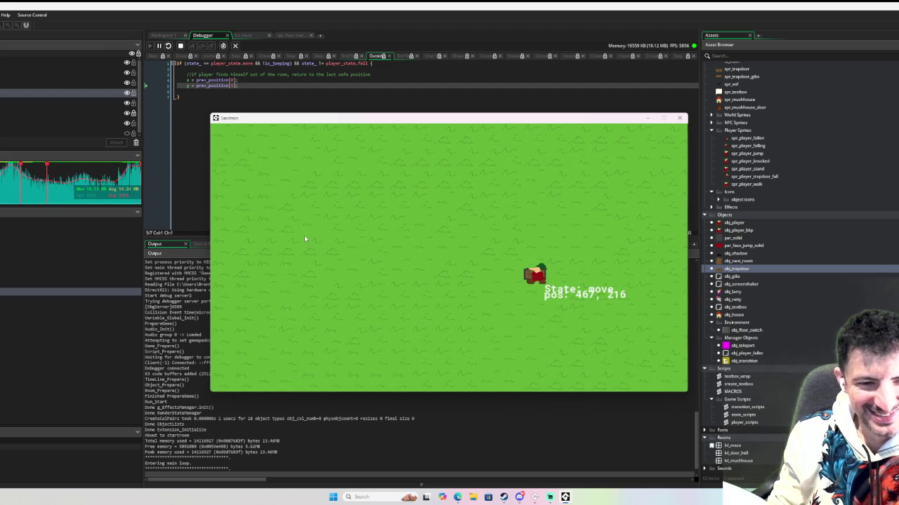
pyautogui.press('Up')
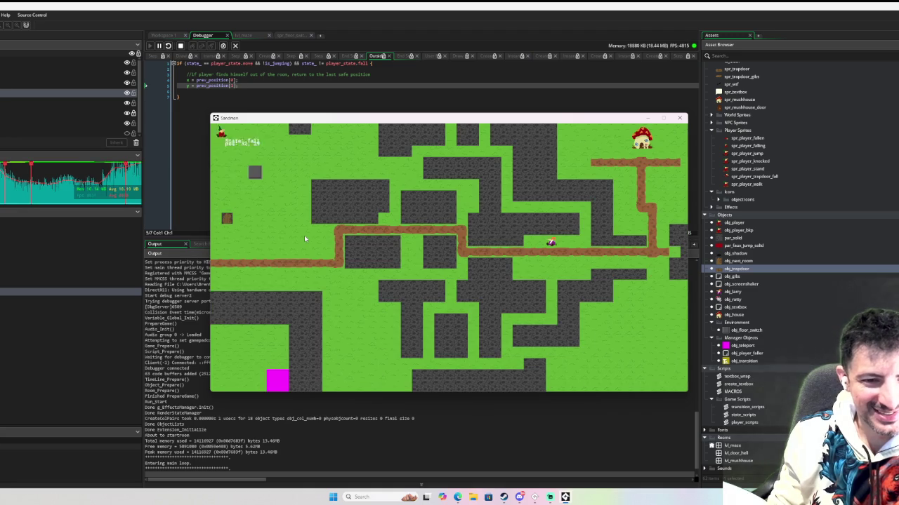
# Cross the lower grass via the magenta teleporter, jump onto the trapdoor again, then close the game
pyautogui.press('Right')
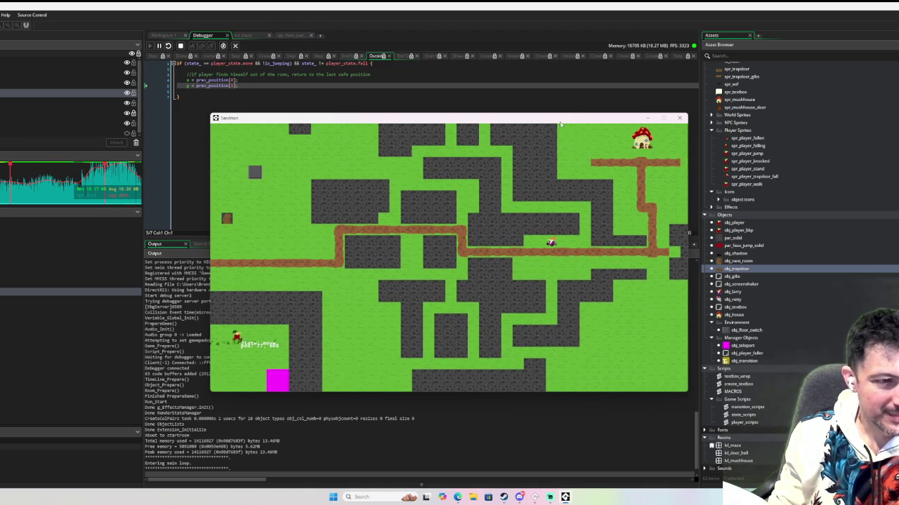
pyautogui.press('Down')
pyautogui.press('Right')
pyautogui.press('Left')
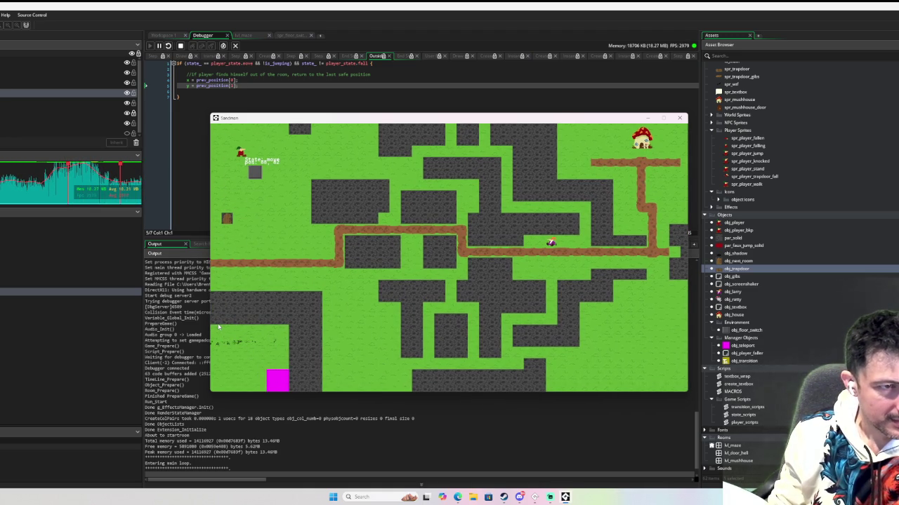
pyautogui.press('Down')
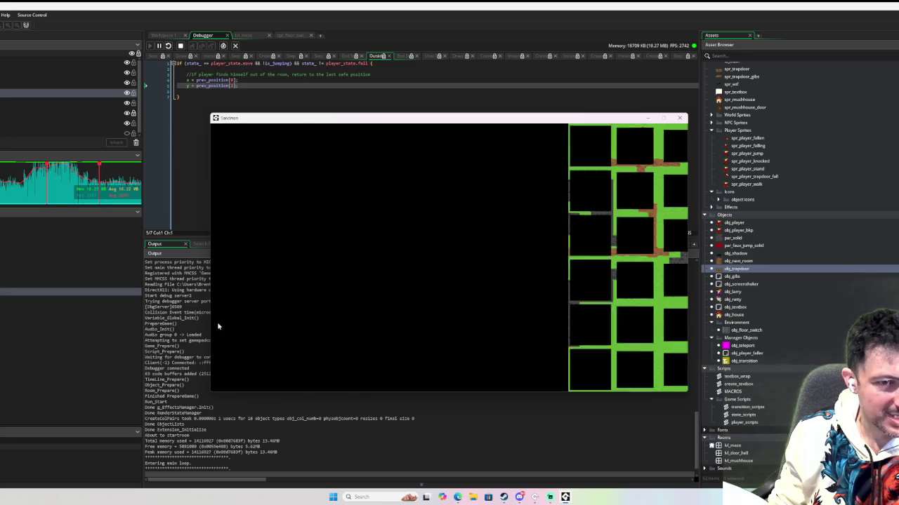
pyautogui.press('space')
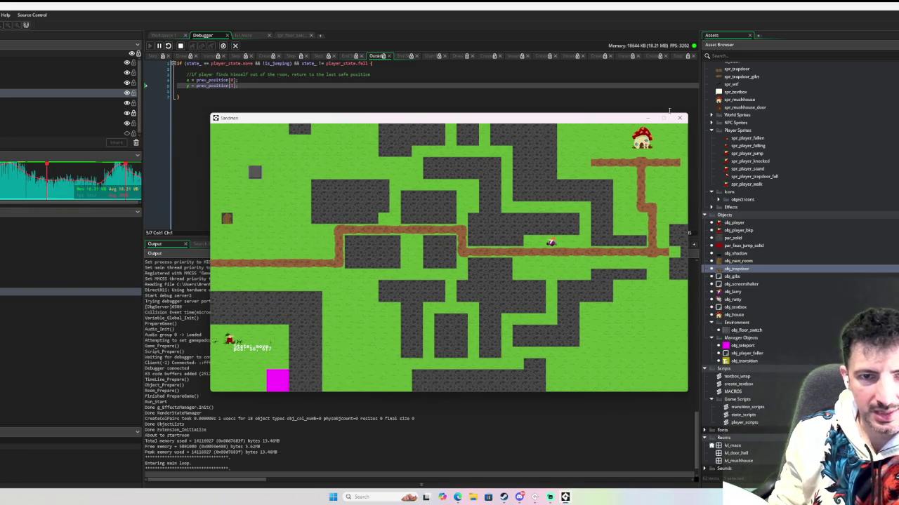
pyautogui.press('Escape')
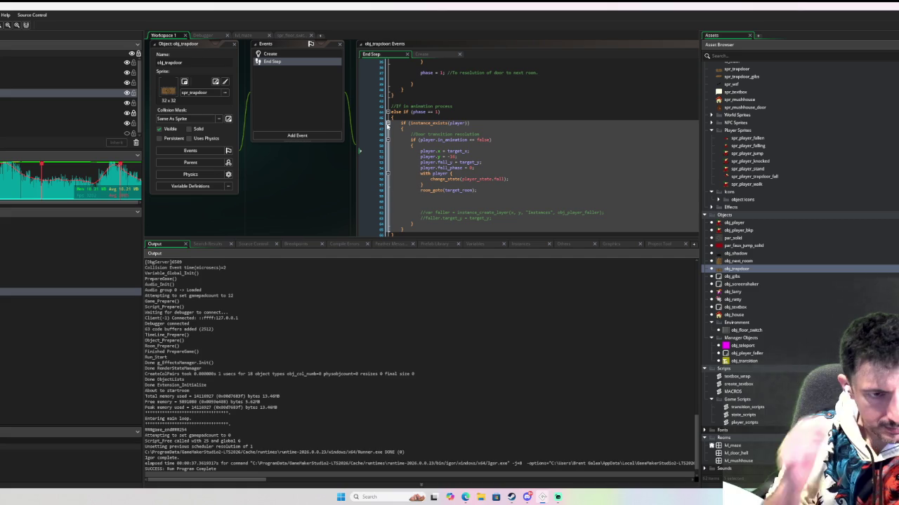
# In change_state, add an 'object_index == obj_player' block containing 'if state_ == player_state.fall { }'
pyautogui.middleClick(448, 182)
pyautogui.click(495, 88)
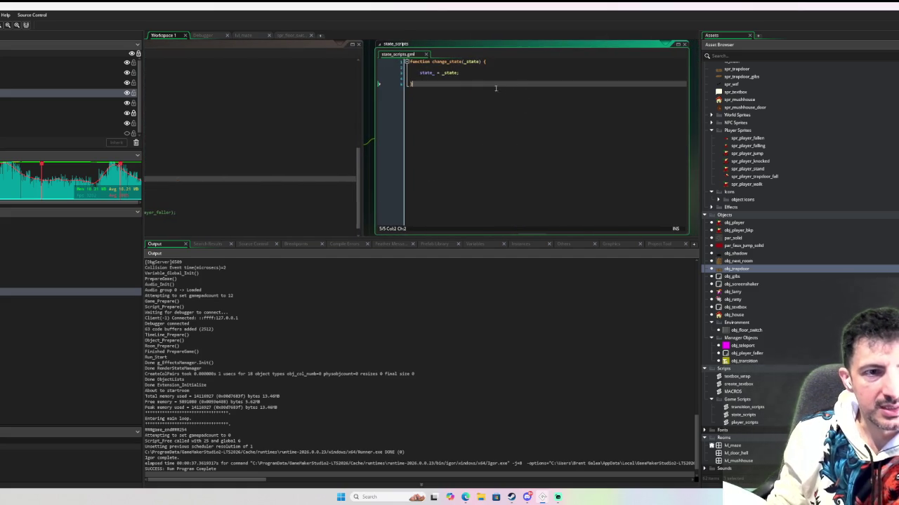
pyautogui.press('Return')
pyautogui.press('Return')
pyautogui.press('Up')
pyautogui.press('Tab')
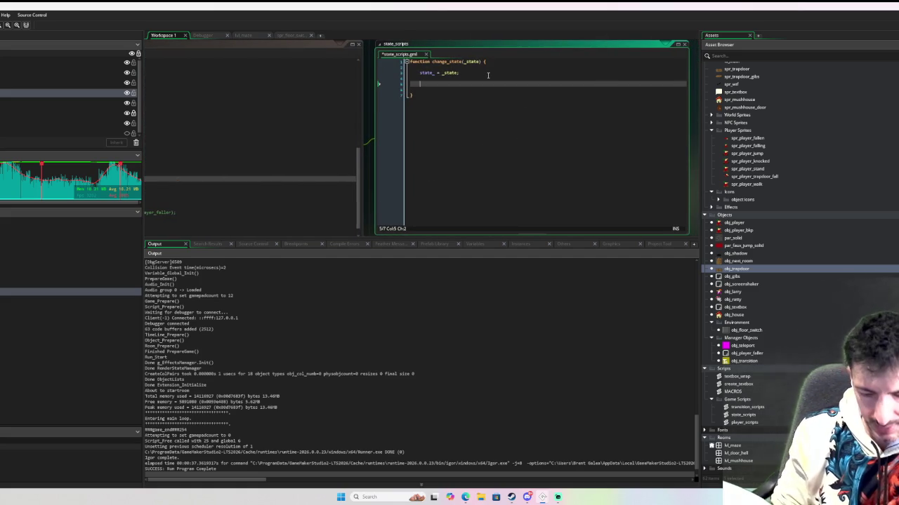
pyautogui.write('if object_index')
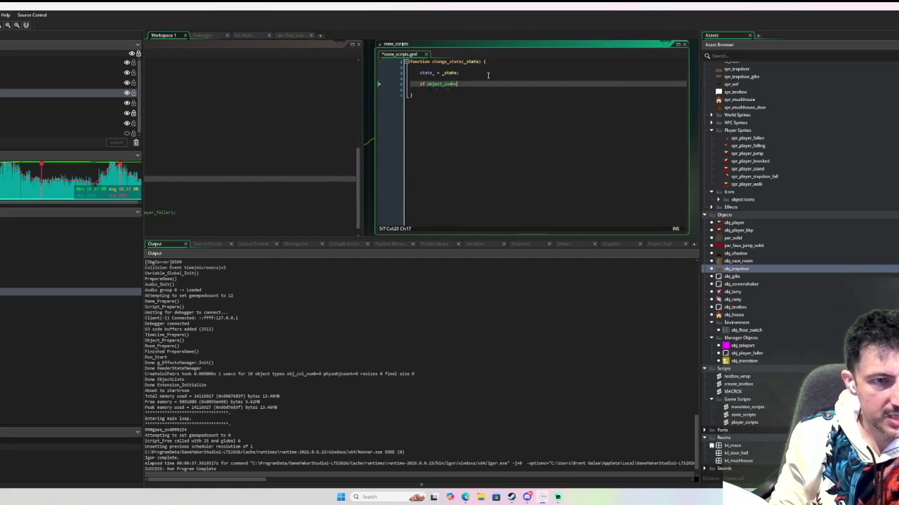
pyautogui.write(' == obj_player ')
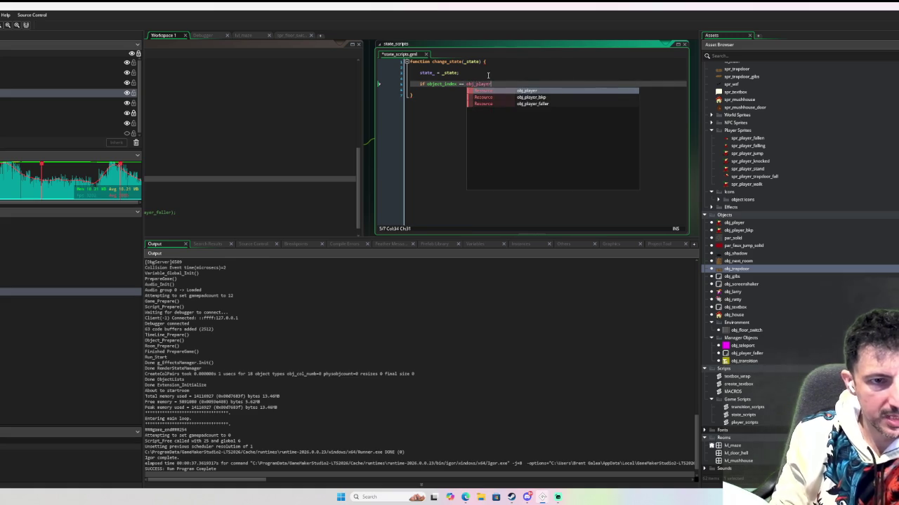
pyautogui.write('{')
pyautogui.press('Return')
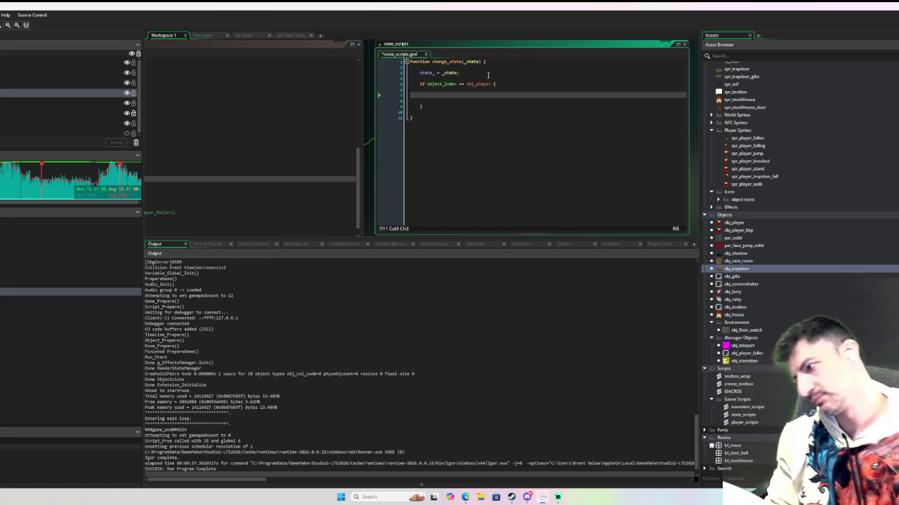
pyautogui.write('if ')
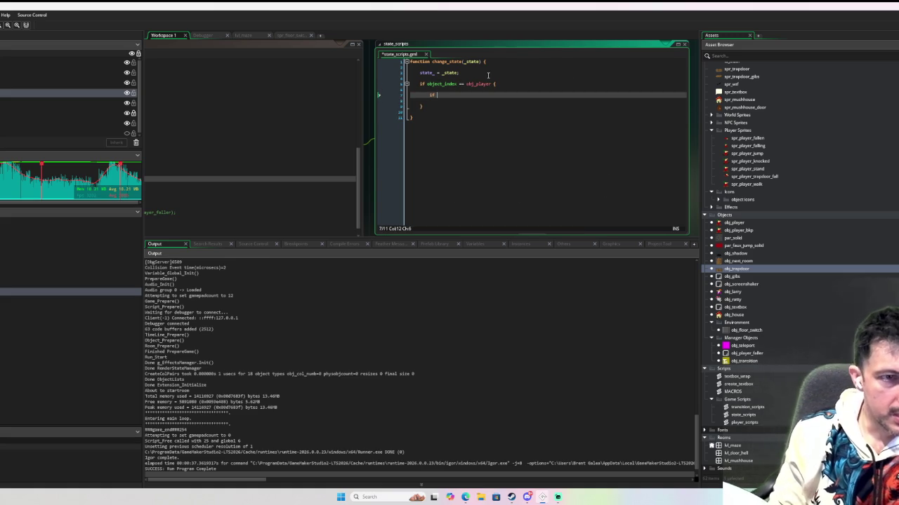
pyautogui.write('state_ ')
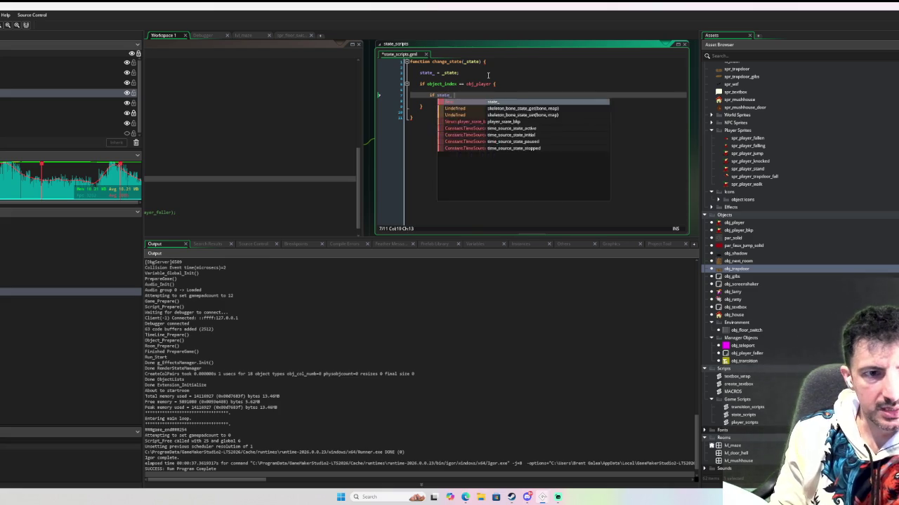
pyautogui.write('== player.fal')
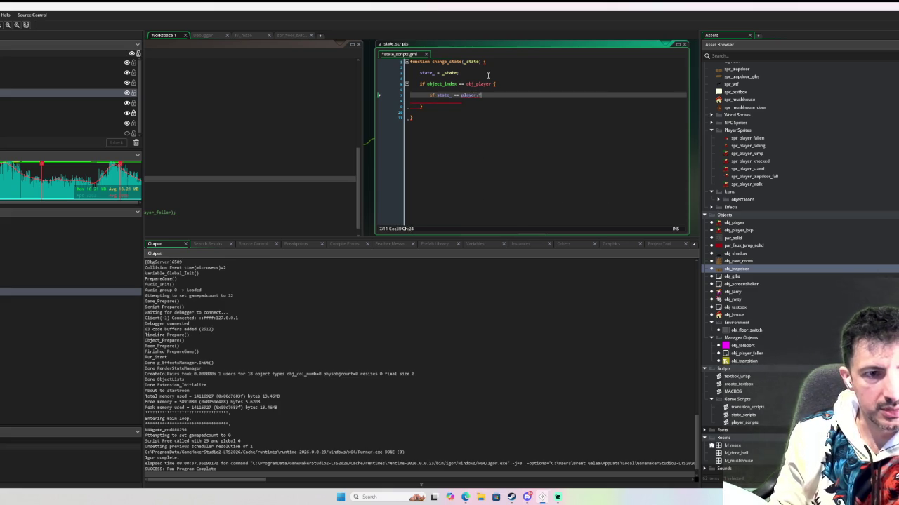
pyautogui.press('BackSpace')
pyautogui.press('BackSpace')
pyautogui.press('BackSpace')
pyautogui.write('_sta')
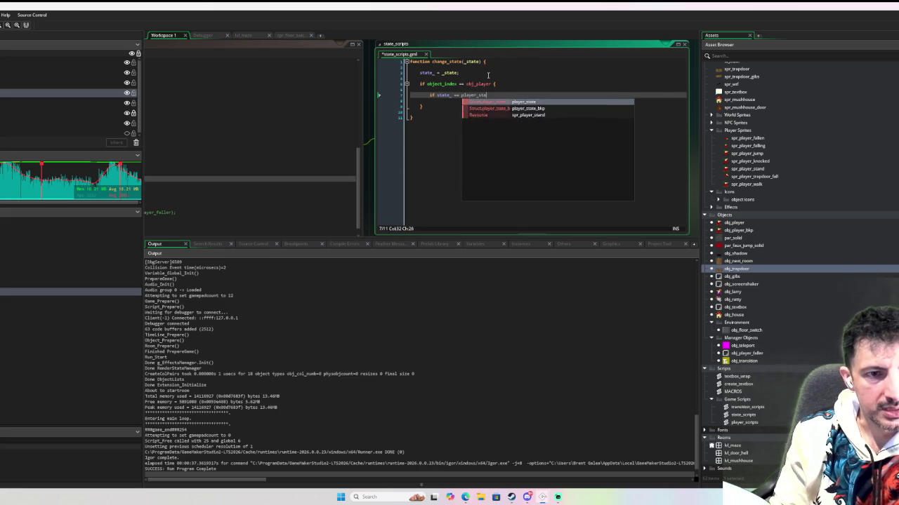
pyautogui.write('te.fall {')
pyautogui.press('Return')
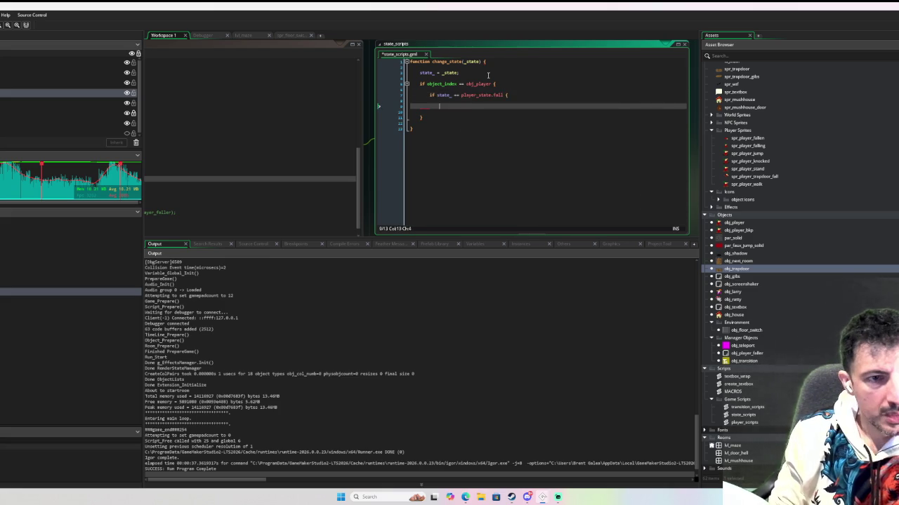
# Add a comment about changing state above the check and a fall-timer reset note inside the fall block
pyautogui.press('Up')
pyautogui.press('Up')
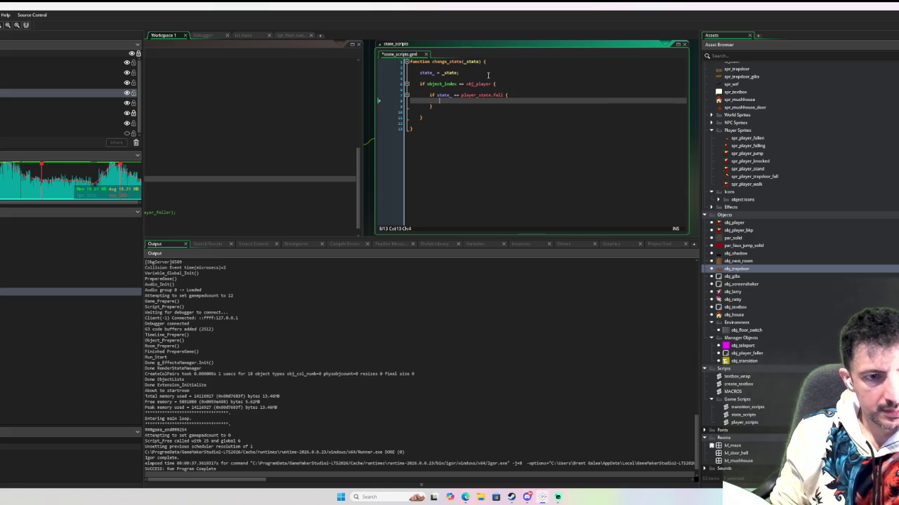
pyautogui.press('Up')
pyautogui.press('Up')
pyautogui.press('Return')
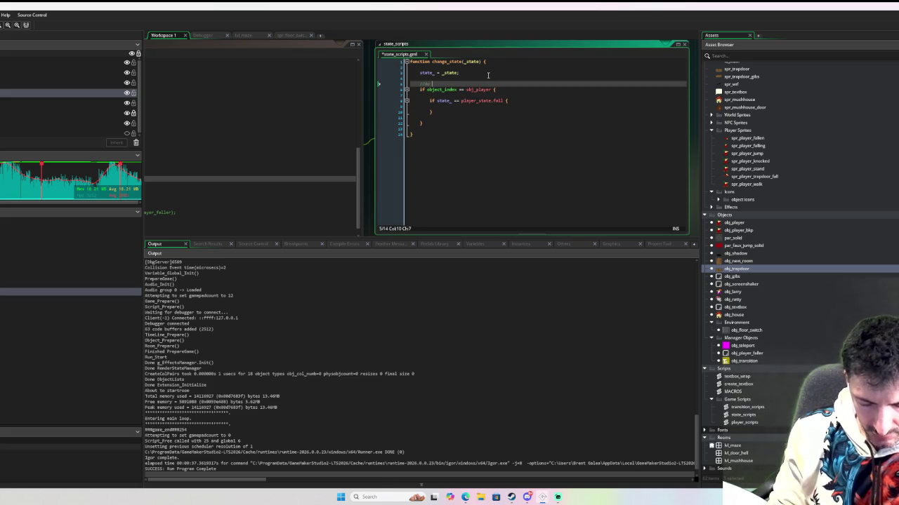
pyautogui.write('ain things when changing state here')
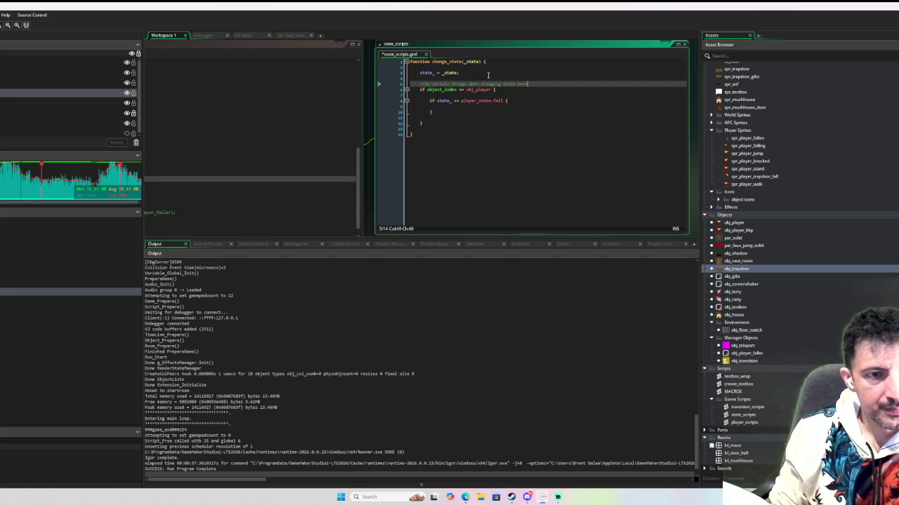
pyautogui.press('Down')
pyautogui.press('Down')
pyautogui.press('Down')
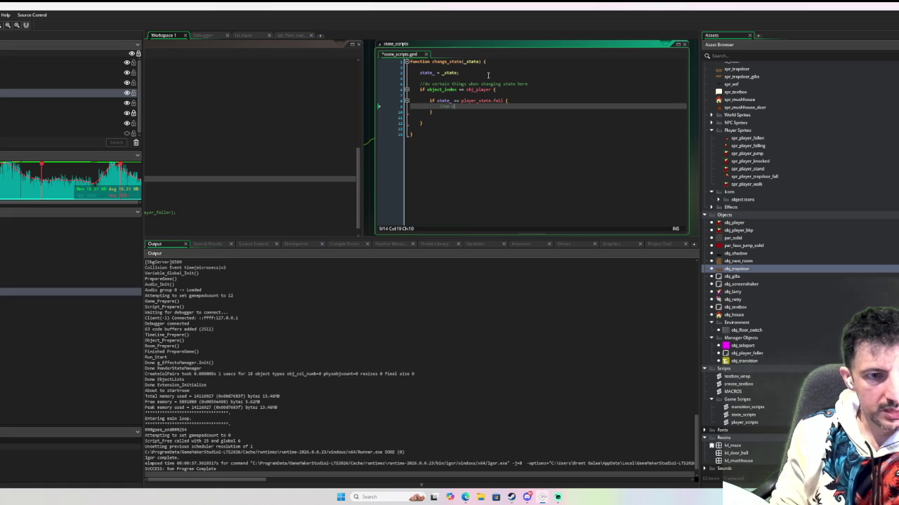
pyautogui.write('eed to reset the fall timer when the player changes to the ')
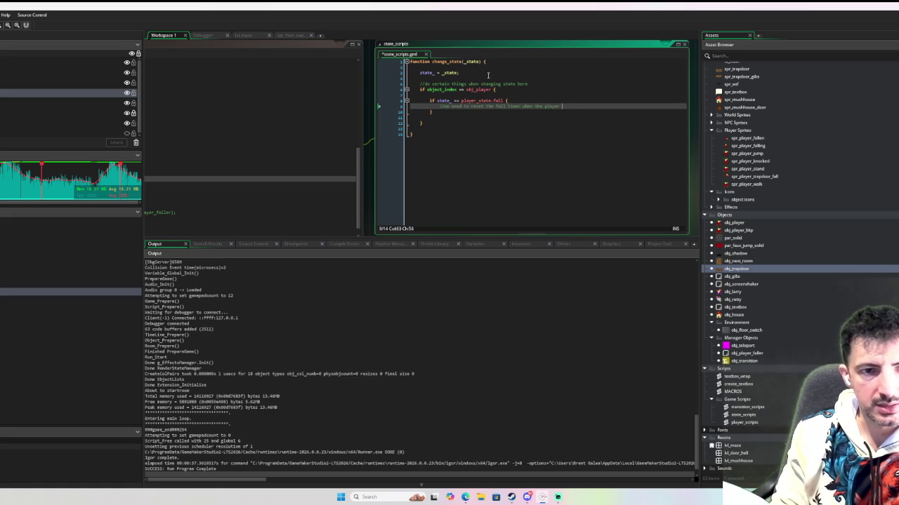
pyautogui.write('fall state')
pyautogui.press('Return')
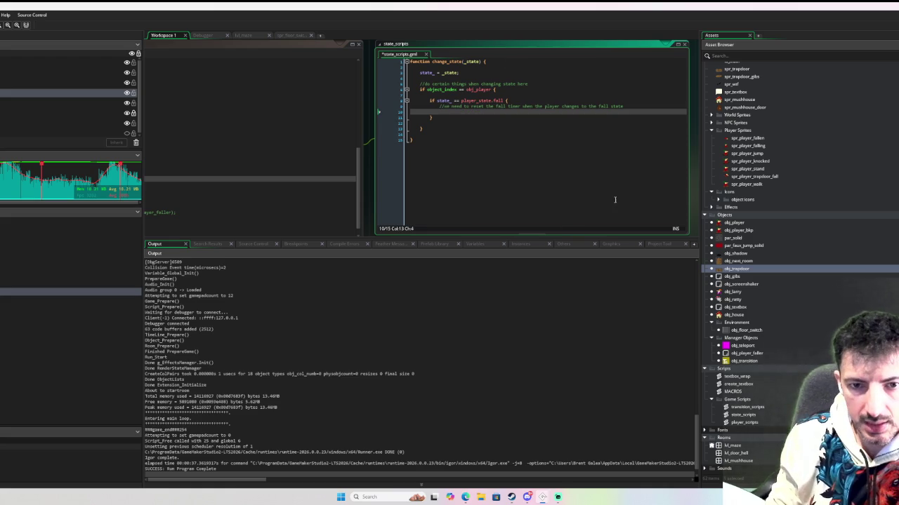
pyautogui.doubleClick(734, 223)
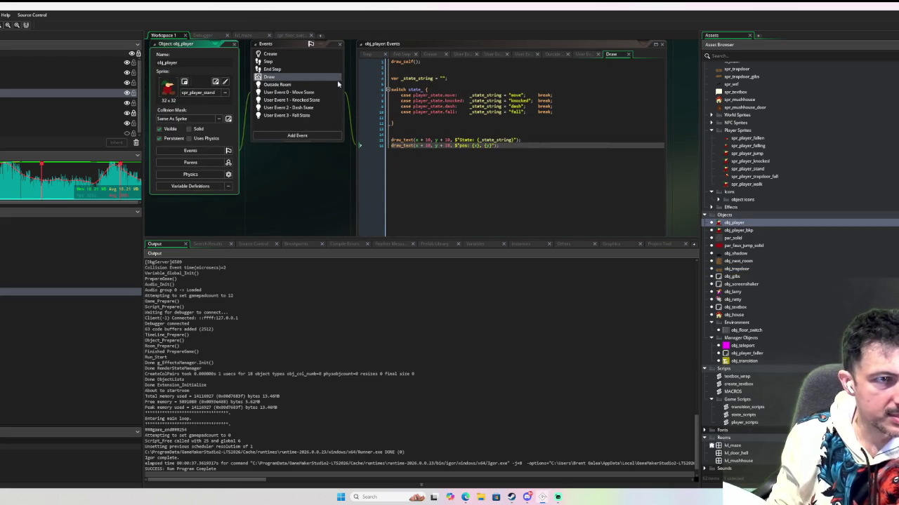
# In obj_player's Create event, add smushed_time_max = SEC * 1.5 after fall_phase = 0
pyautogui.click(270, 54)
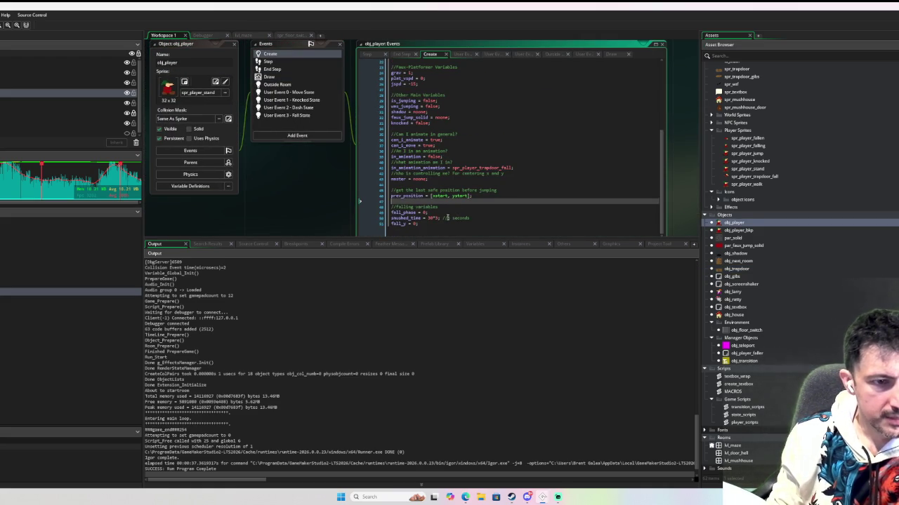
pyautogui.doubleClick(420, 218)
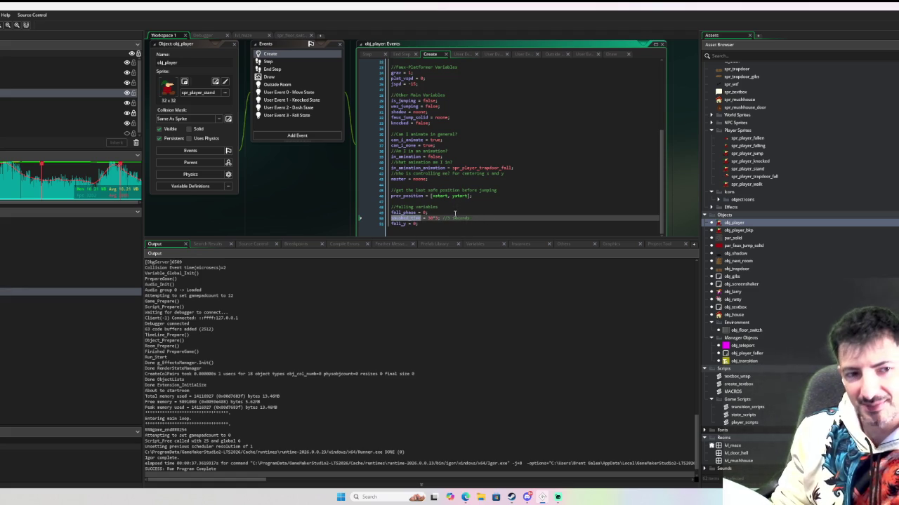
pyautogui.click(492, 211)
pyautogui.press('Return')
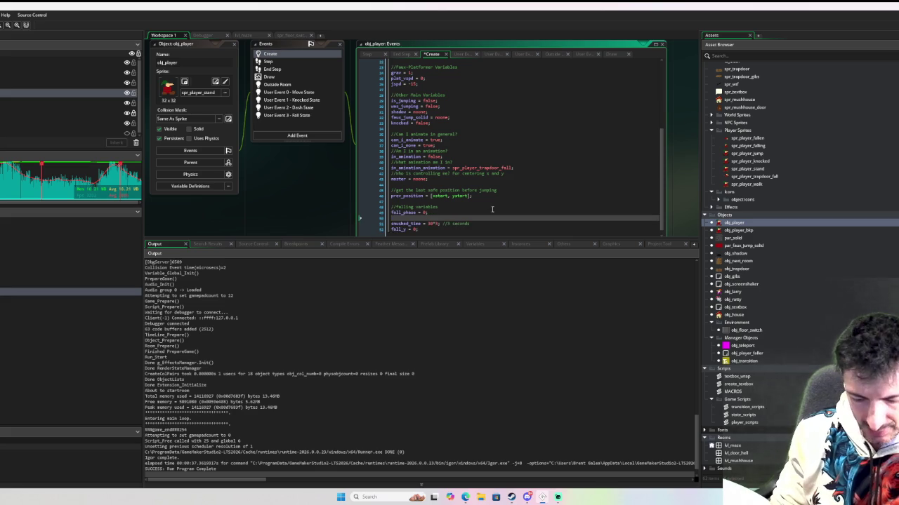
pyautogui.write('smushed_')
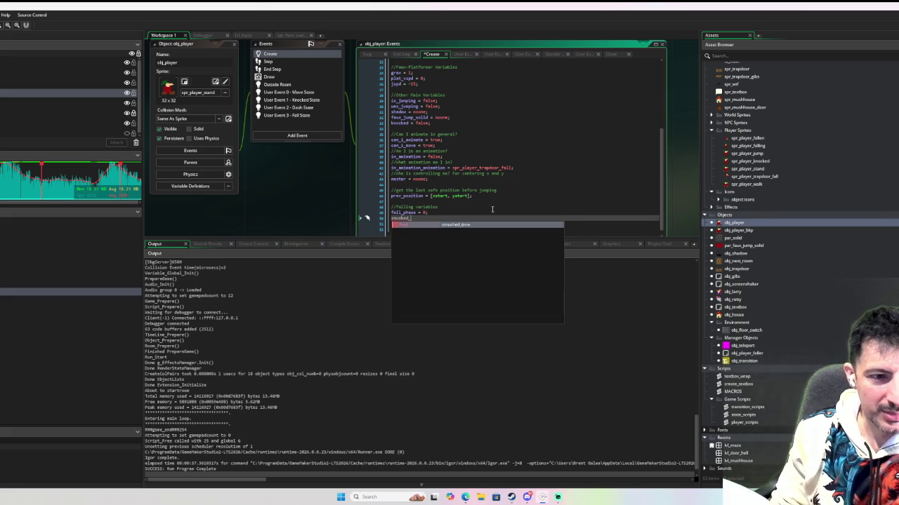
pyautogui.press('Return')
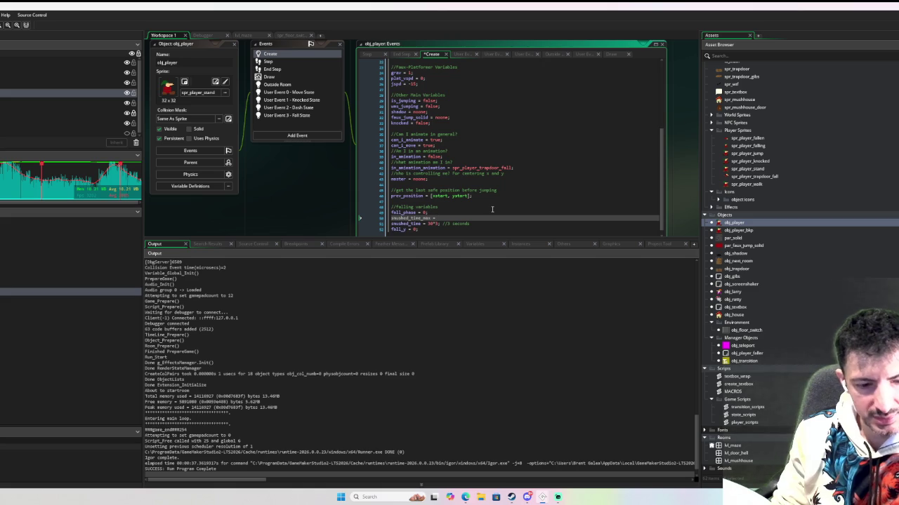
pyautogui.write('60 *')
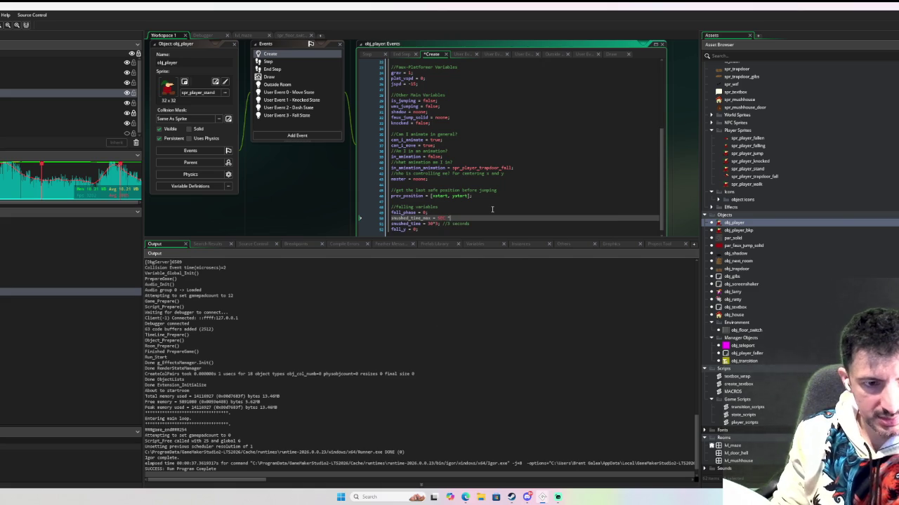
pyautogui.write(' 1.5;')
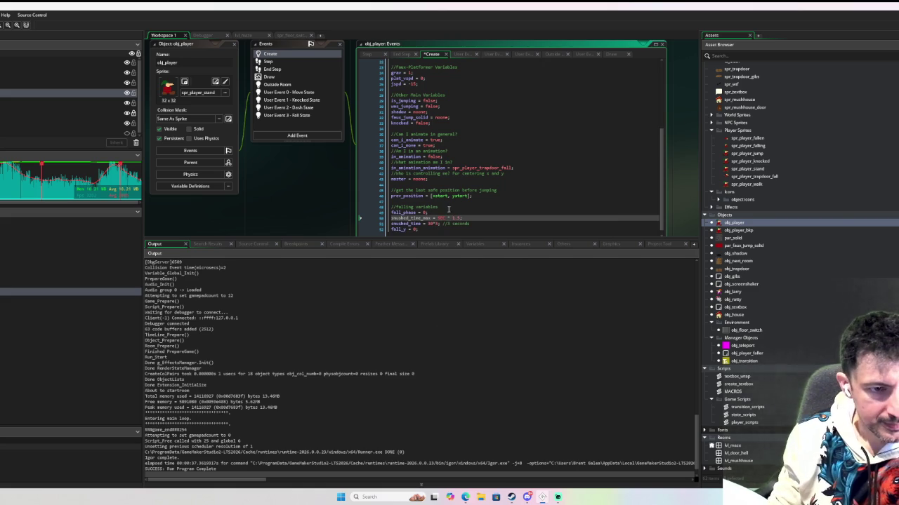
# Replace smushed_time's 30*3 with smushed_time_max, delete the '//3 seconds' comment, and copy the smushed_time name
pyautogui.moveTo(440, 224); pyautogui.dragTo(428, 224)
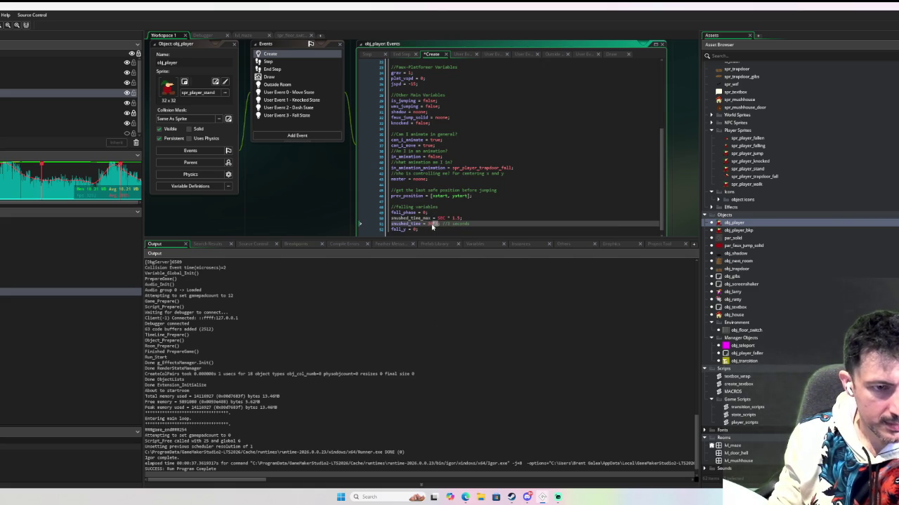
pyautogui.write('smushed_time_max')
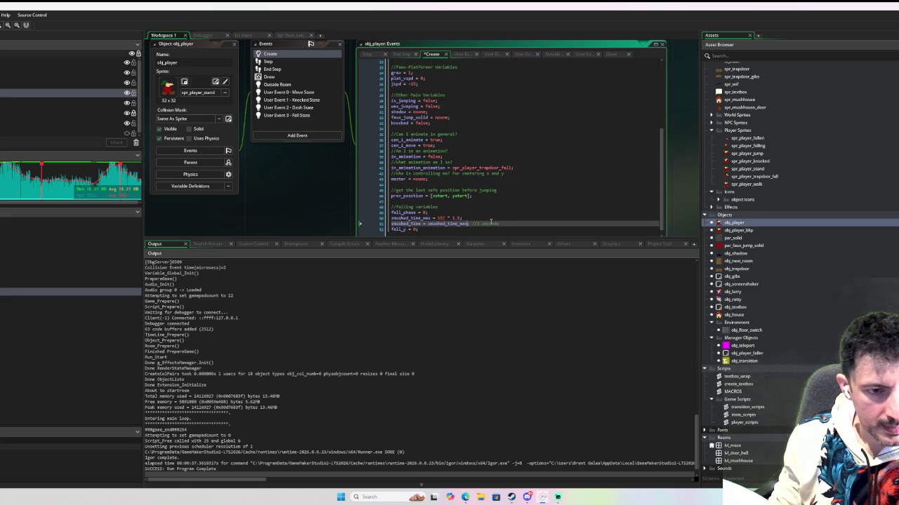
pyautogui.moveTo(472, 223); pyautogui.dragTo(554, 222)
pyautogui.press('BackSpace')
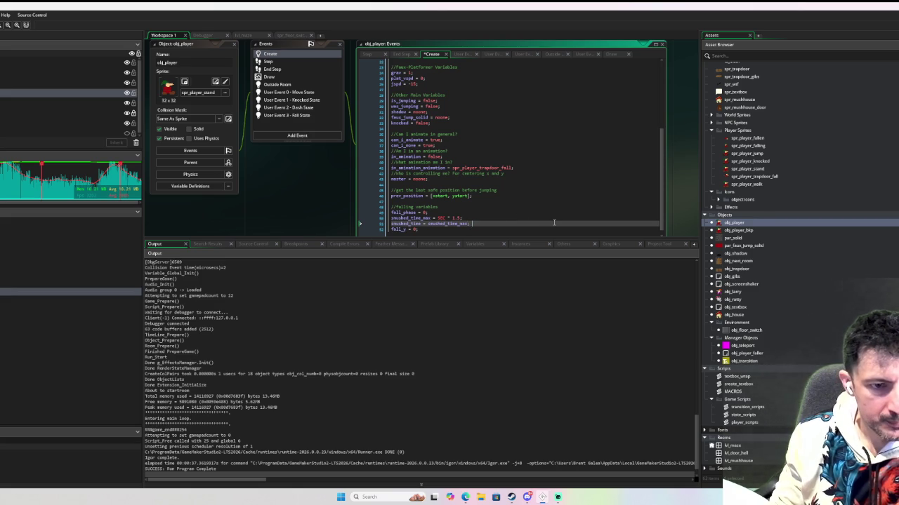
pyautogui.scroll(-1, 508, 197)
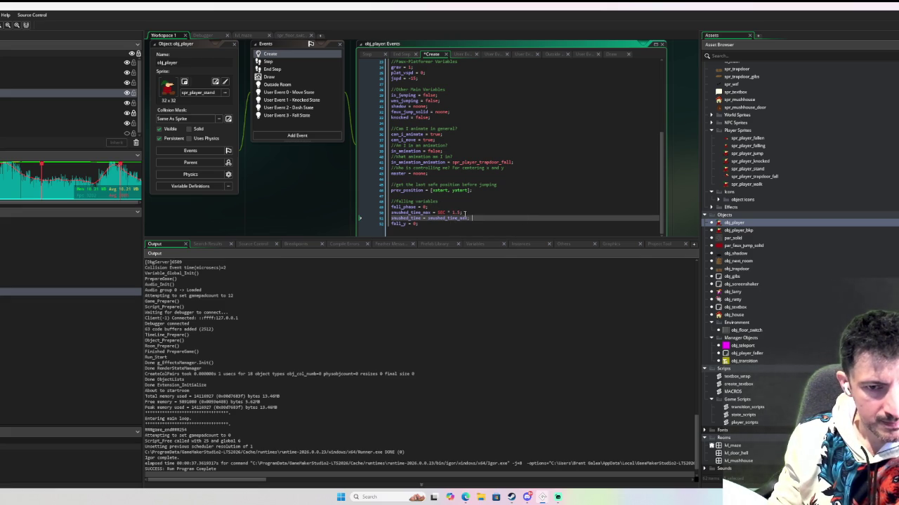
pyautogui.doubleClick(414, 218)
pyautogui.hotkey('ctrl', 'c')
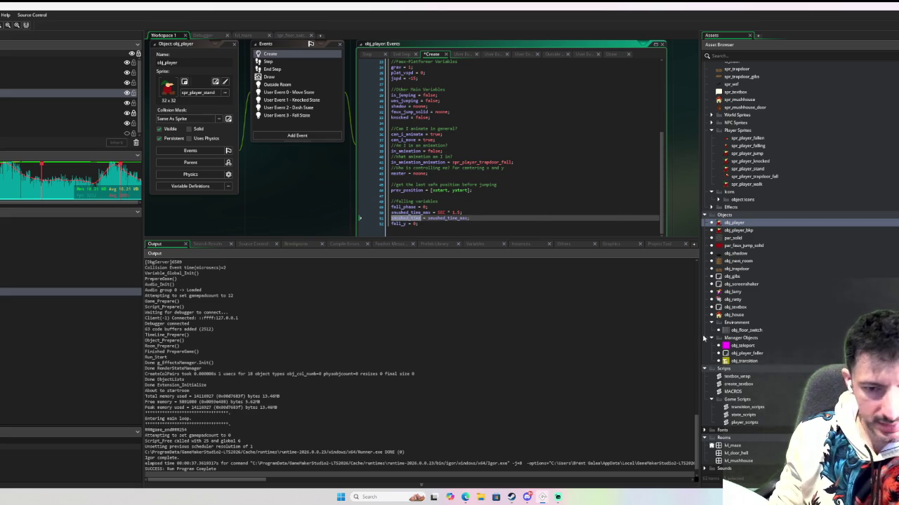
pyautogui.doubleClick(742, 415)
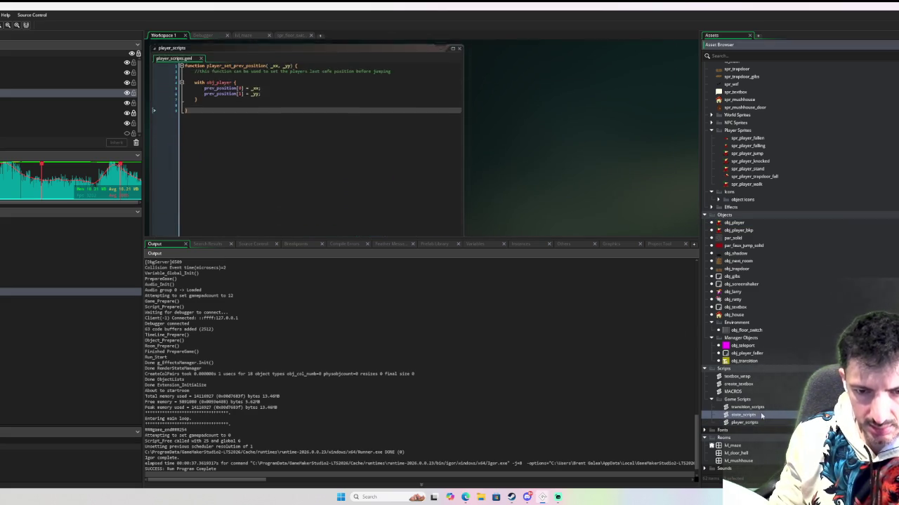
# Put 'smushed_time = smushed_time_max;' inside change_state's fall block and run the game with F6
pyautogui.click(343, 112)
pyautogui.hotkey('ctrl', 'v')
pyautogui.write('ushed_time_max;')
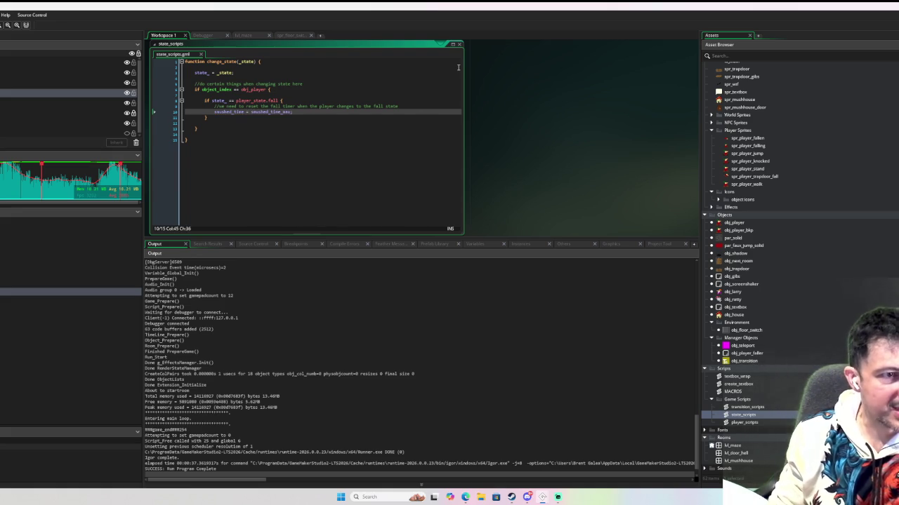
pyautogui.click(307, 139)
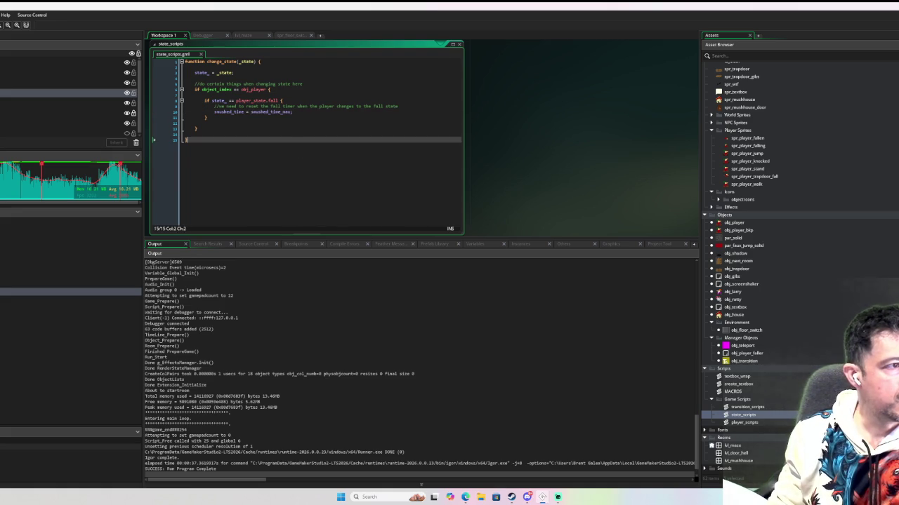
pyautogui.press('F6')
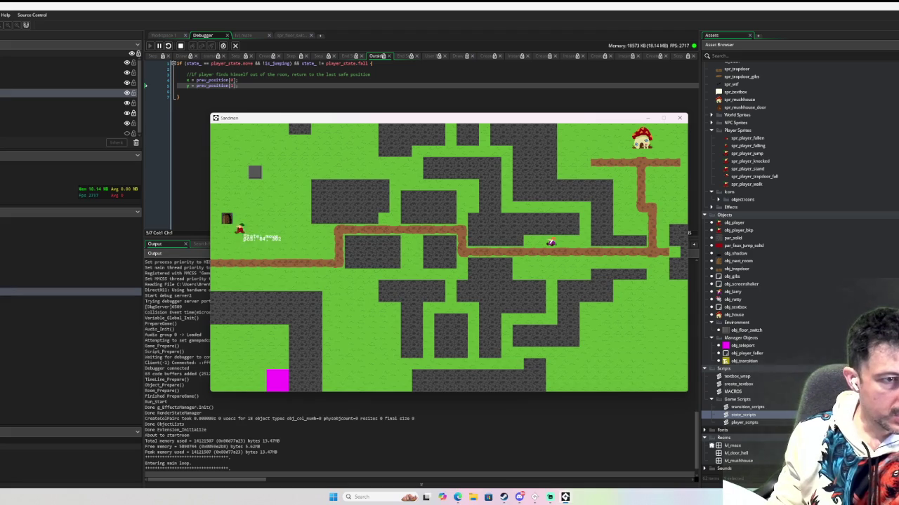
# Walk the player through the door, onto the trapdoor, and around the maze and lower room
pyautogui.press('Left')
pyautogui.press('Right')
pyautogui.press('Up')
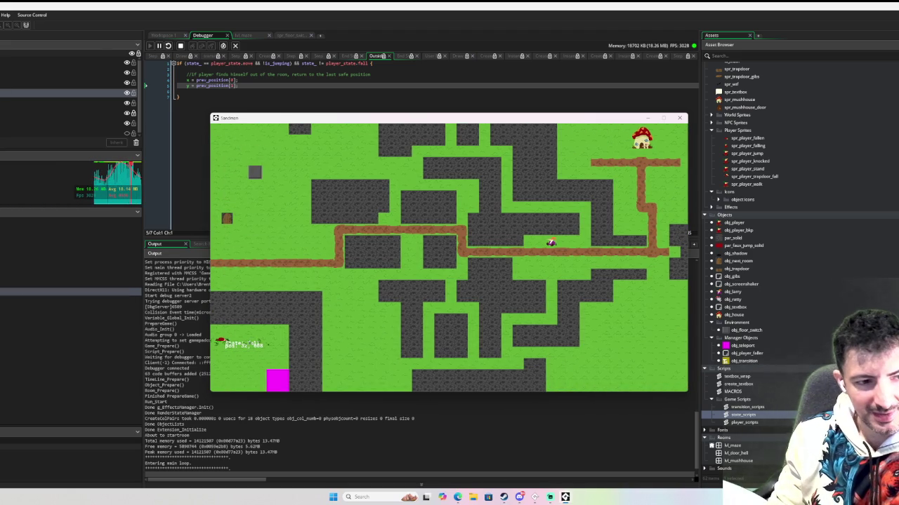
pyautogui.press('Up')
pyautogui.press('Right')
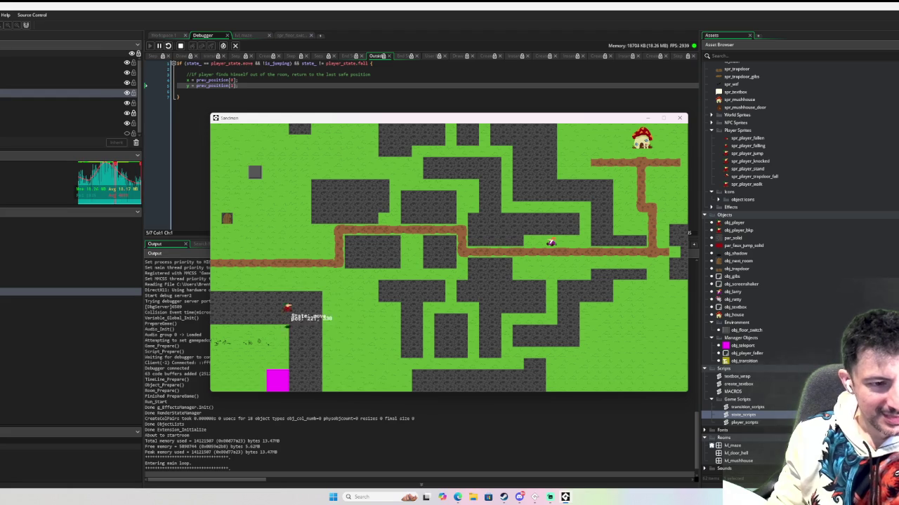
pyautogui.press('Down')
pyautogui.press('Left')
pyautogui.press('Down')
pyautogui.press('Left')
pyautogui.press('Up')
pyautogui.press('Left')
pyautogui.press('Right')
pyautogui.press('Down')
pyautogui.press('Down')
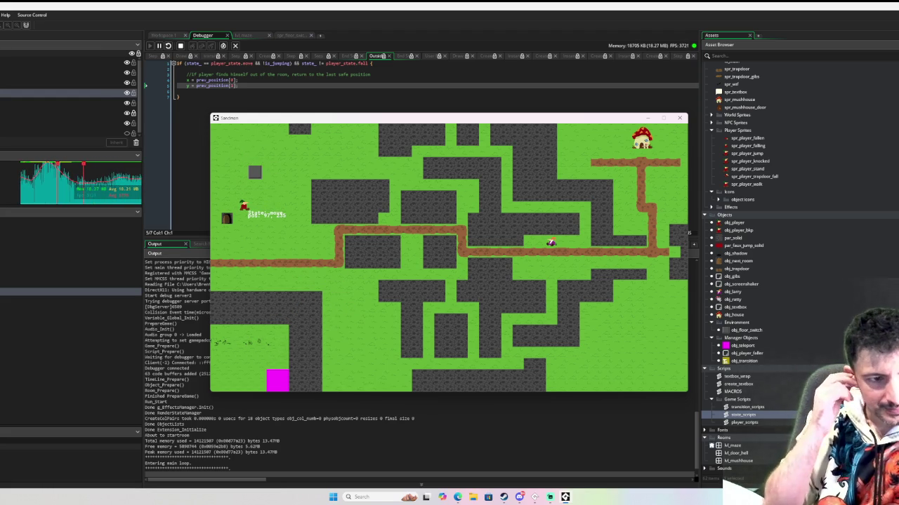
pyautogui.press('Up')
pyautogui.press('Down')
pyautogui.press('Up')
pyautogui.press('Down')
pyautogui.press('Up')
# Move the player to the grey block and walk it around, onto and along the block
pyautogui.press('Down')
pyautogui.press('Right')
pyautogui.press('Up')
pyautogui.press('Down')
pyautogui.press('Up')
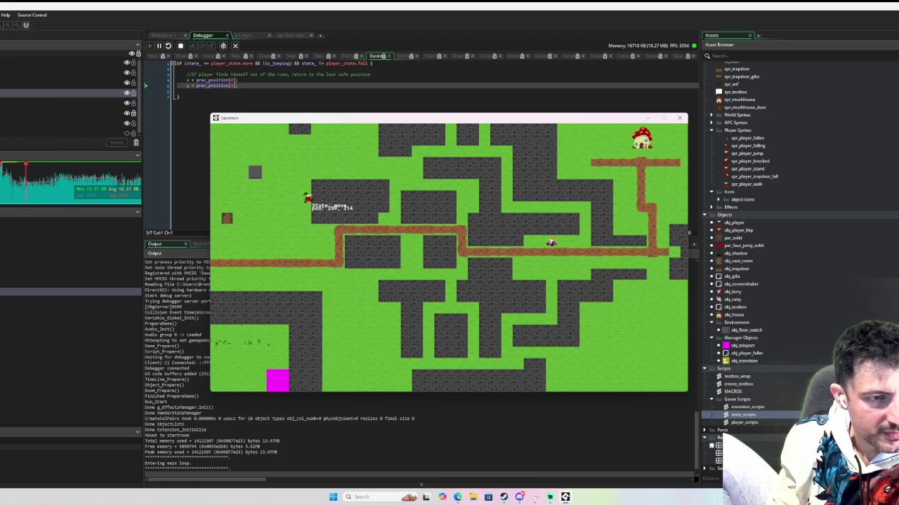
pyautogui.press('Right')
pyautogui.press('Down')
pyautogui.press('Left')
pyautogui.press('Down')
pyautogui.press('Up')
pyautogui.press('Down')
pyautogui.press('Left')
pyautogui.press('Up')
pyautogui.press('Down')
pyautogui.press('Left')
pyautogui.press('Up')
pyautogui.press('Down')
pyautogui.press('Up')
pyautogui.press('Right')
pyautogui.press('Left')
pyautogui.press('Up')
pyautogui.press('Right')
pyautogui.press('Left')
pyautogui.press('Up')
pyautogui.press('Down')
pyautogui.press('Left')
pyautogui.press('Up')
pyautogui.press('Down')
pyautogui.press('Left')
pyautogui.press('Up')
pyautogui.press('Down')
pyautogui.press('Left')
pyautogui.press('Right')
pyautogui.press('Up')
# Push the player against the grey block to test collisions, then close the running game
pyautogui.press('Up')
pyautogui.press('Down')
pyautogui.press('Left')
pyautogui.press('Up')
pyautogui.press('Down')
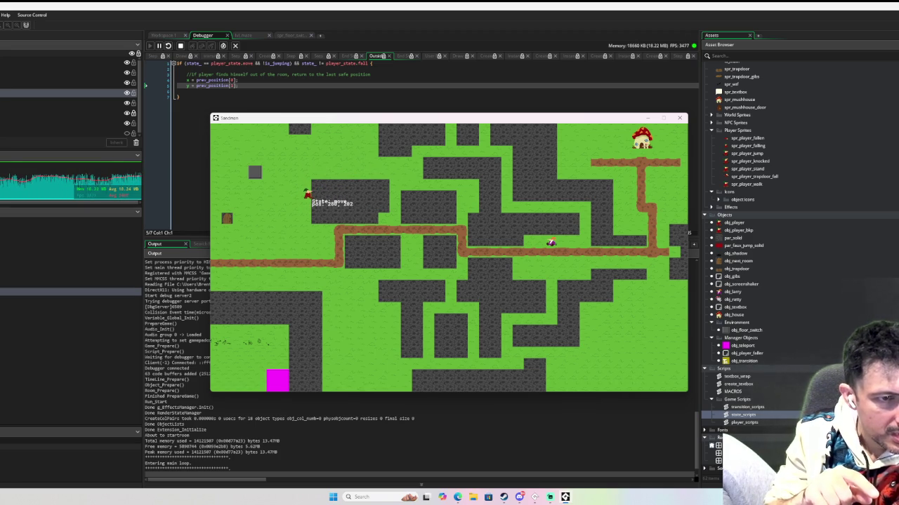
pyautogui.press('Up')
pyautogui.press('Right')
pyautogui.press('Down')
pyautogui.press('Left')
pyautogui.press('Up')
pyautogui.press('Down')
pyautogui.press('Left')
pyautogui.press('Up')
pyautogui.press('Right')
pyautogui.press('Left')
pyautogui.press('Up')
pyautogui.press('Right')
pyautogui.press('Down')
pyautogui.press('Left')
pyautogui.press('Up')
pyautogui.press('Down')
pyautogui.press('Right')
pyautogui.press('Left')
pyautogui.press('Down')
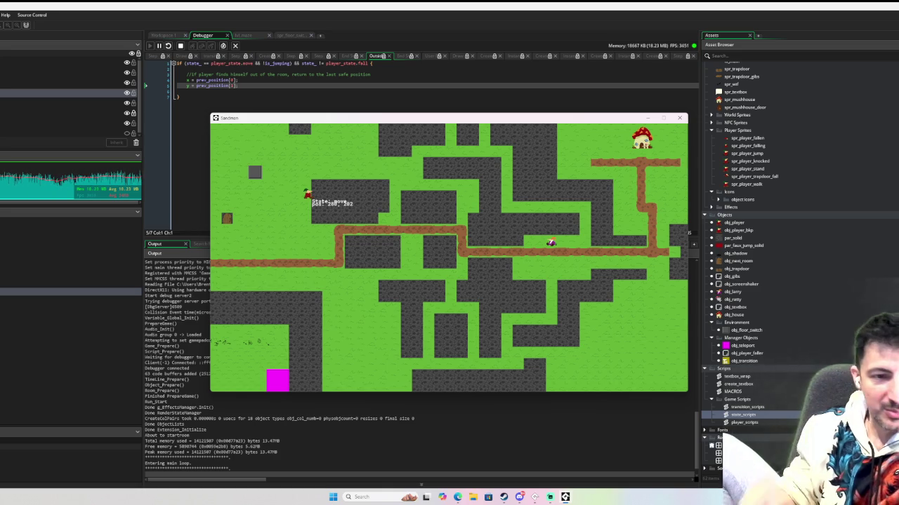
pyautogui.click(678, 118)
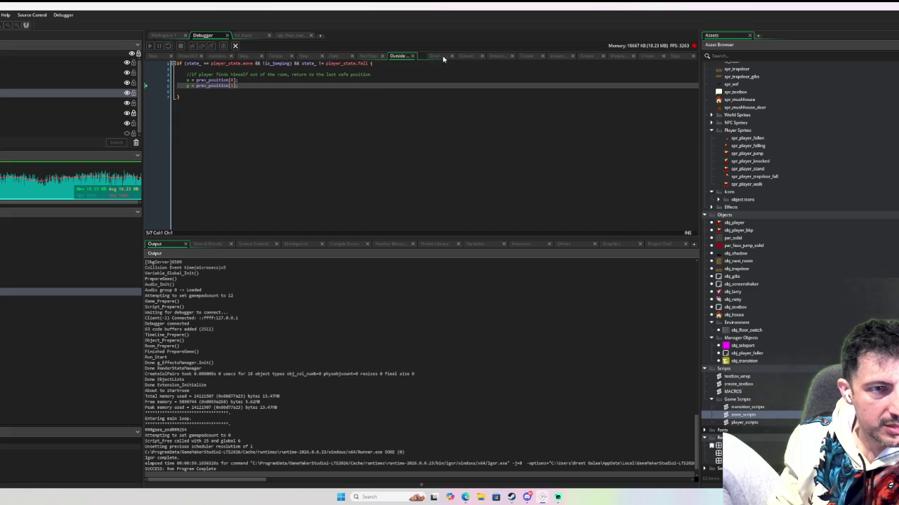
# Close the Draw event tab and several other extra event code tabs
pyautogui.click(439, 57)
pyautogui.click(447, 57)
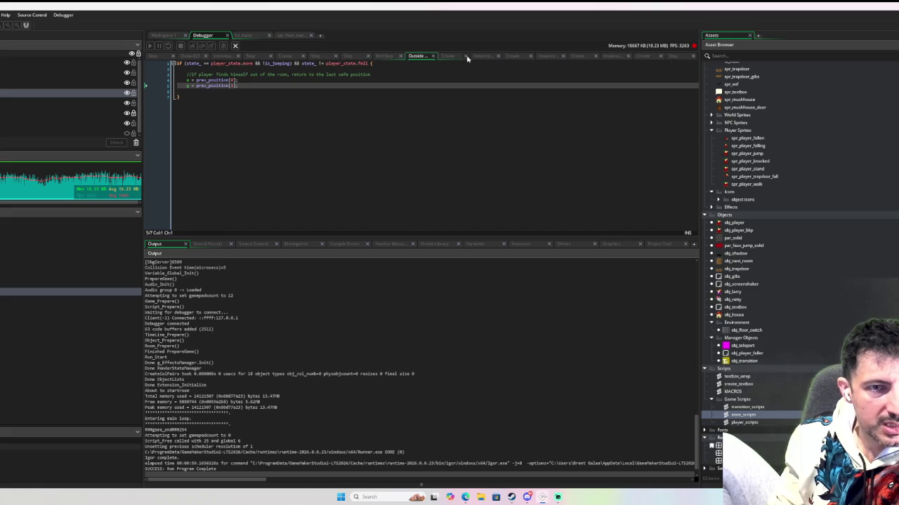
pyautogui.click(485, 56)
pyautogui.click(508, 56)
pyautogui.click(539, 56)
pyautogui.click(558, 56)
pyautogui.click(608, 56)
pyautogui.click(609, 56)
pyautogui.click(636, 56)
# Close the Outside Room, End Step, Step and Create event code tabs
pyautogui.click(641, 57)
pyautogui.click(648, 56)
pyautogui.click(561, 56)
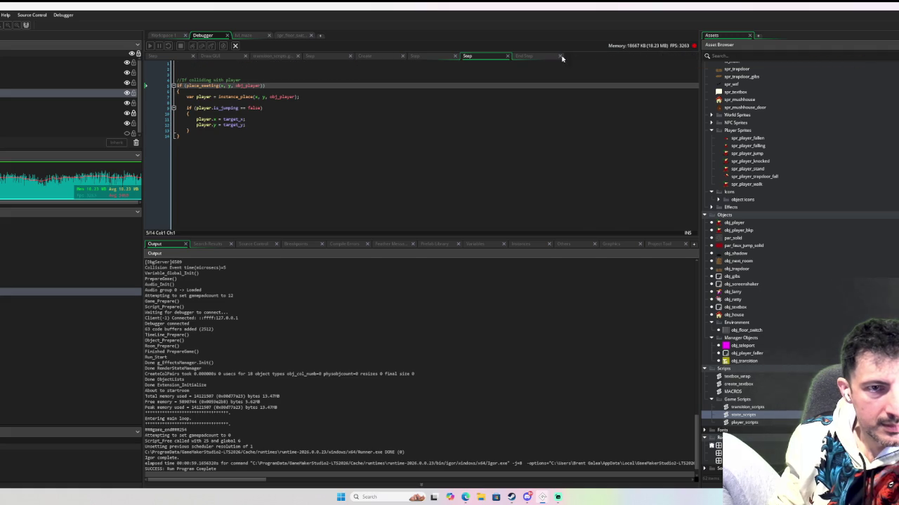
pyautogui.click(560, 57)
pyautogui.click(509, 56)
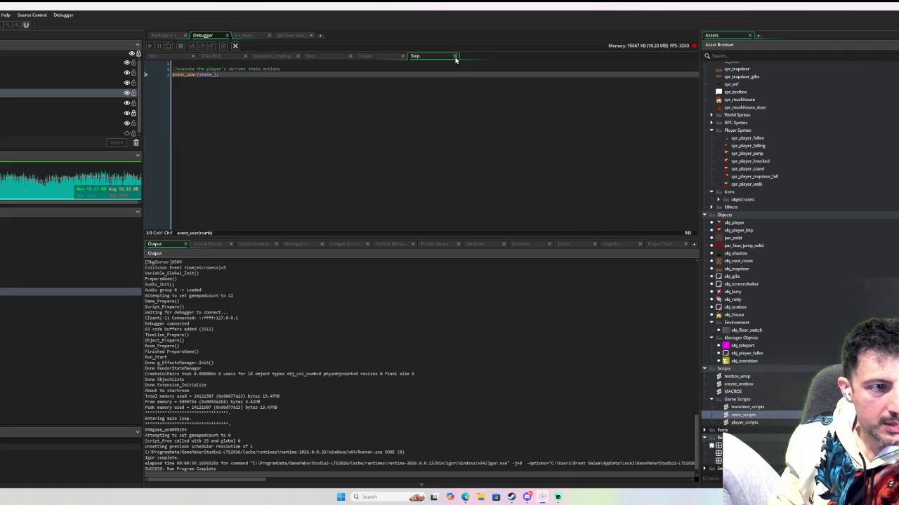
pyautogui.click(455, 56)
pyautogui.click(403, 57)
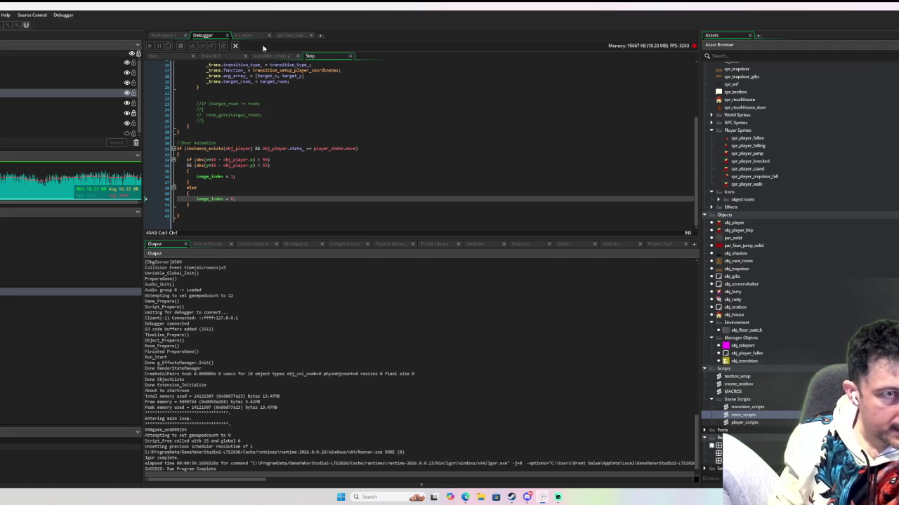
pyautogui.click(350, 56)
# Show the transition_scripts code, widen the code area, and return to Workspace 1
pyautogui.click(277, 57)
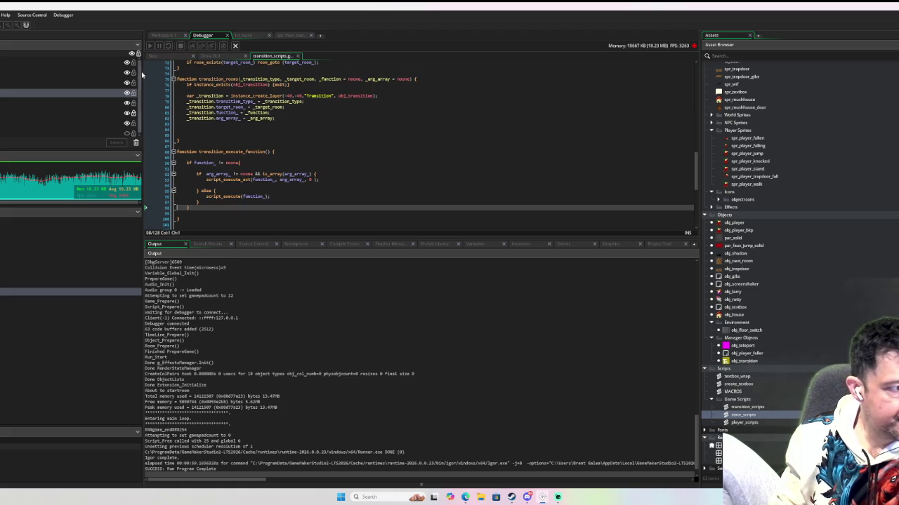
pyautogui.moveTo(142, 75); pyautogui.dragTo(16, 77)
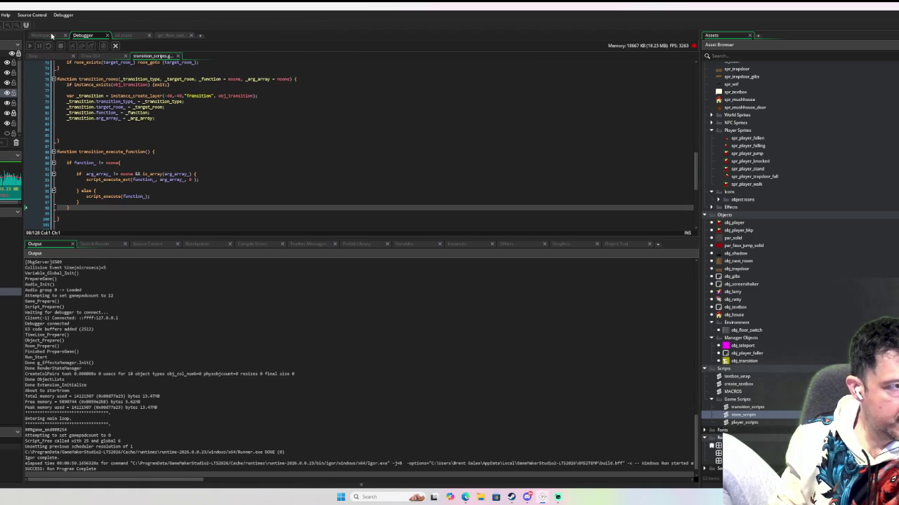
pyautogui.click(51, 36)
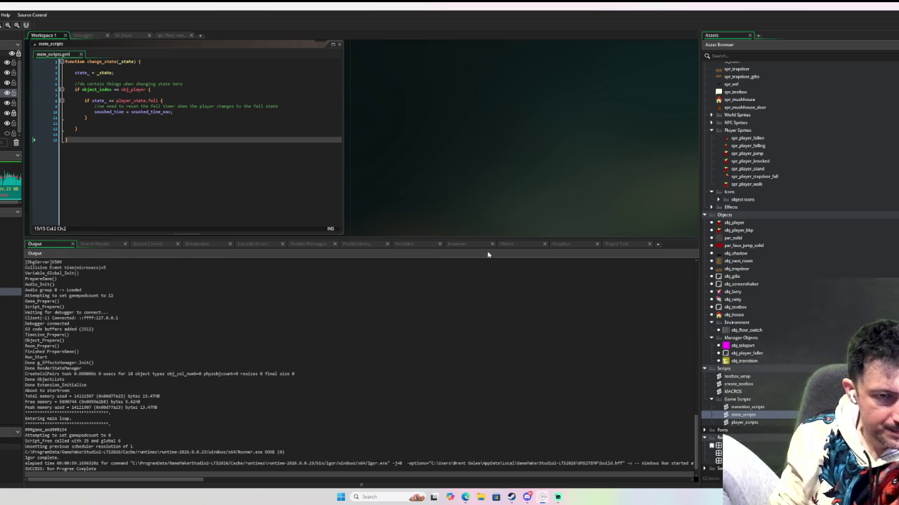
# Drag the Output panel splitter down to shrink the Output panel
pyautogui.moveTo(456, 238); pyautogui.dragTo(454, 348)
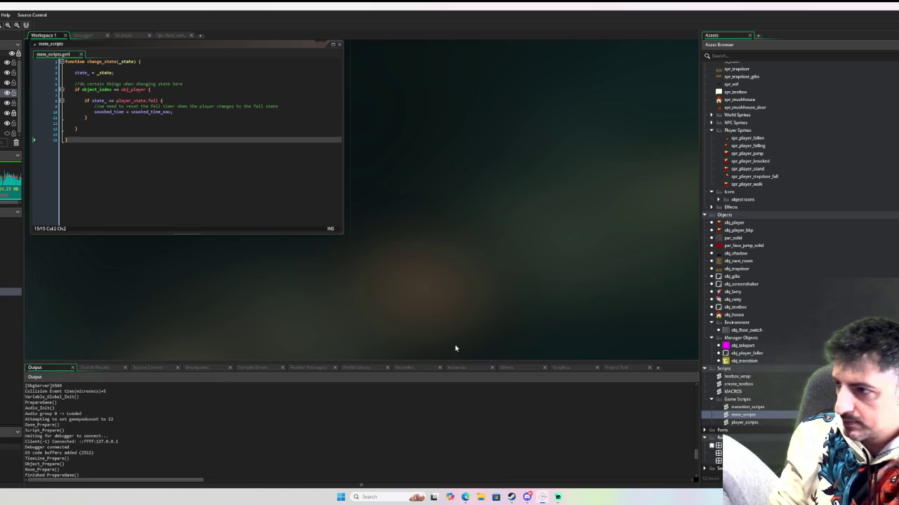
pyautogui.moveTo(391, 360); pyautogui.dragTo(389, 402)
pyautogui.moveTo(365, 323)
pyautogui.mouseDown()
pyautogui.moveTo(383, 309)
pyautogui.moveTo(554, 370)
pyautogui.mouseUp()
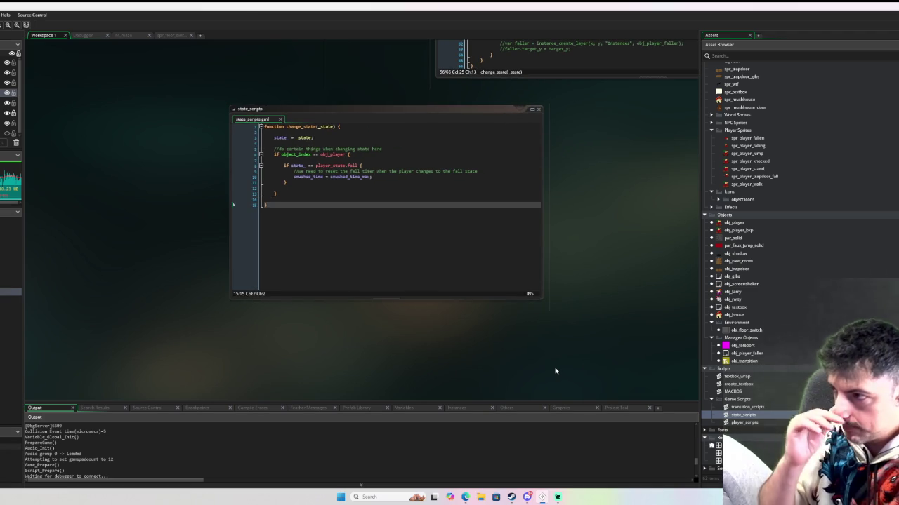
# Narrow the Asset Browser, pan the workspace, and collapse the state_scripts window
pyautogui.moveTo(700, 162)
pyautogui.mouseDown()
pyautogui.moveTo(833, 161)
pyautogui.moveTo(771, 165)
pyautogui.mouseUp()
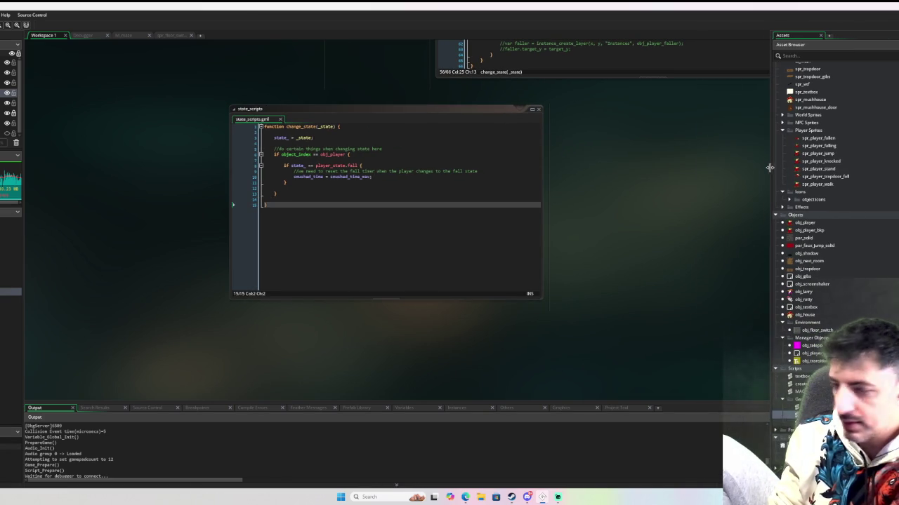
pyautogui.scroll(3, 646, 168)
pyautogui.moveTo(420, 209); pyautogui.dragTo(312, 247)
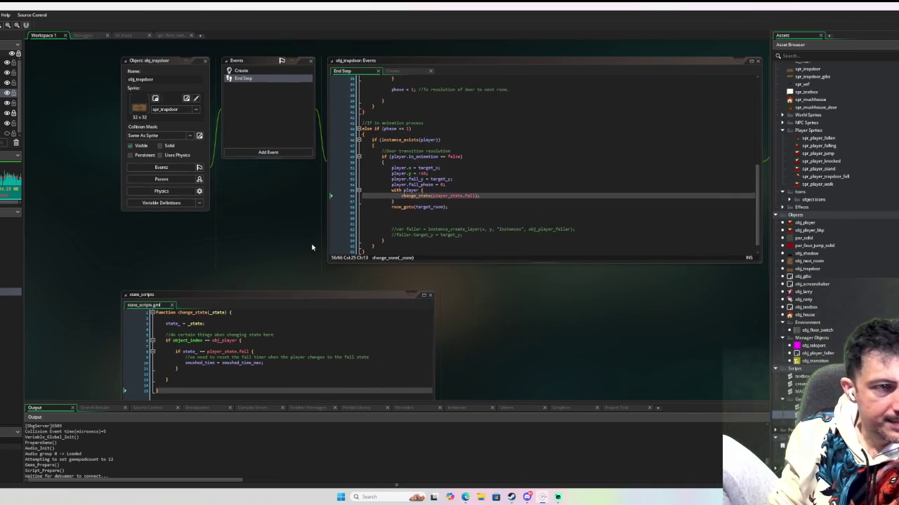
pyautogui.click(429, 296)
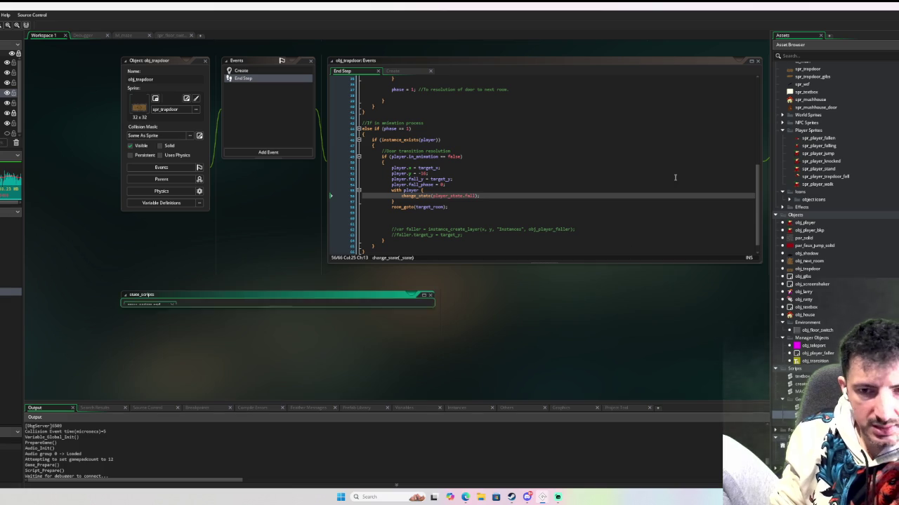
pyautogui.scroll(2, 298, 175)
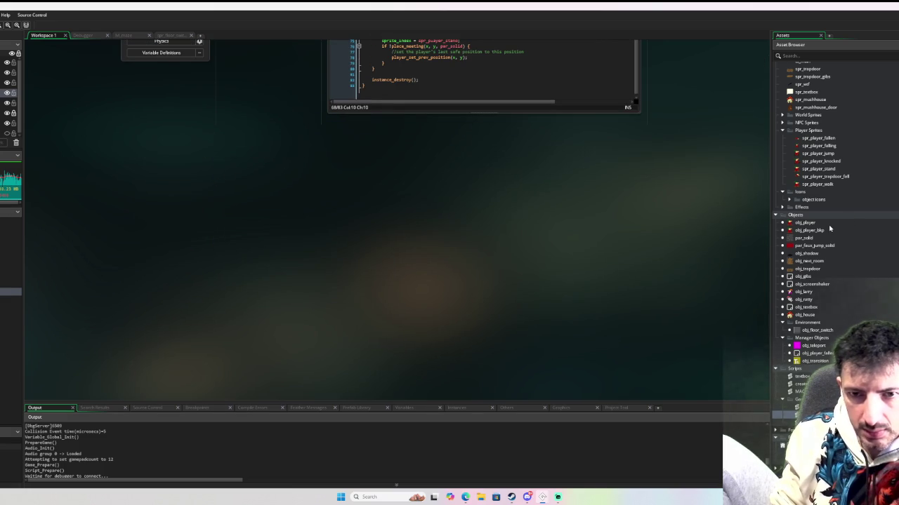
# In obj_player's User Event 0, put a breakpoint on line 114, the plat_vspd = -6 wall-hit line
pyautogui.doubleClick(804, 223)
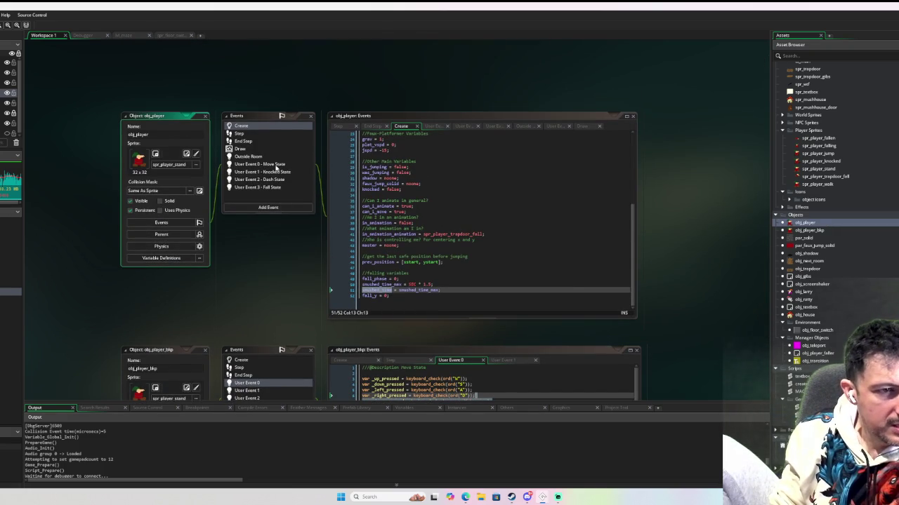
pyautogui.click(276, 166)
pyautogui.scroll(-3, 424, 191)
pyautogui.scroll(2, 423, 191)
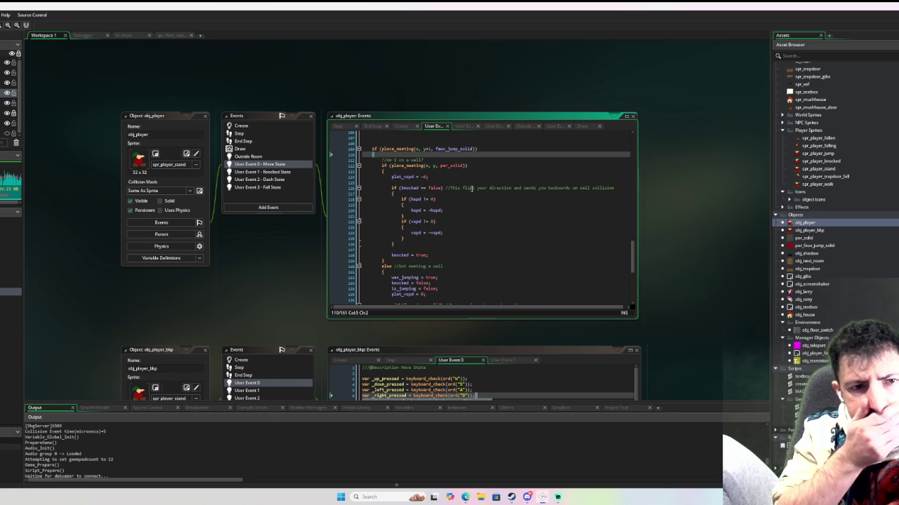
pyautogui.scroll(3, 471, 188)
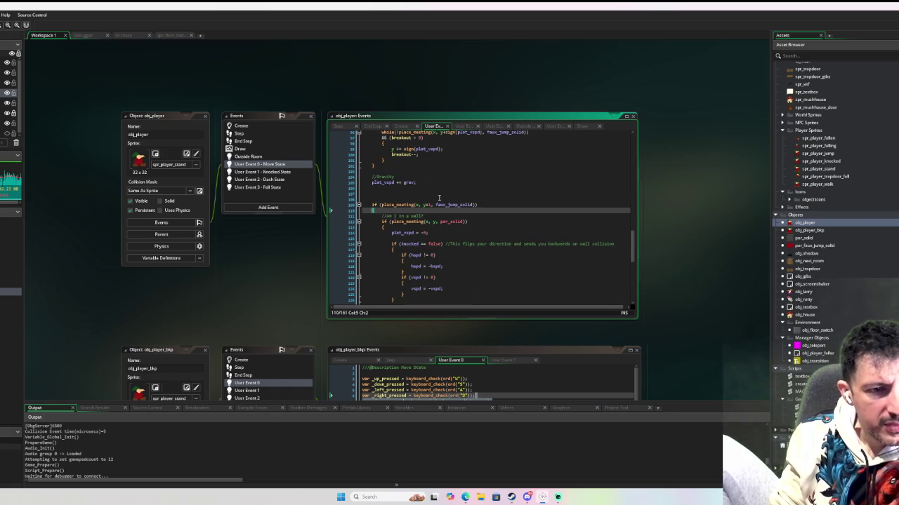
pyautogui.scroll(3, 438, 199)
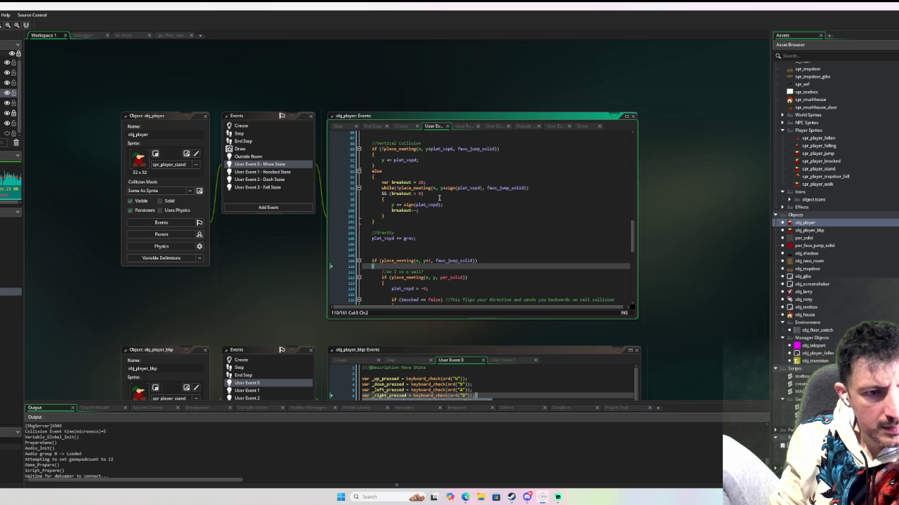
pyautogui.scroll(2, 439, 199)
pyautogui.scroll(-10, 439, 198)
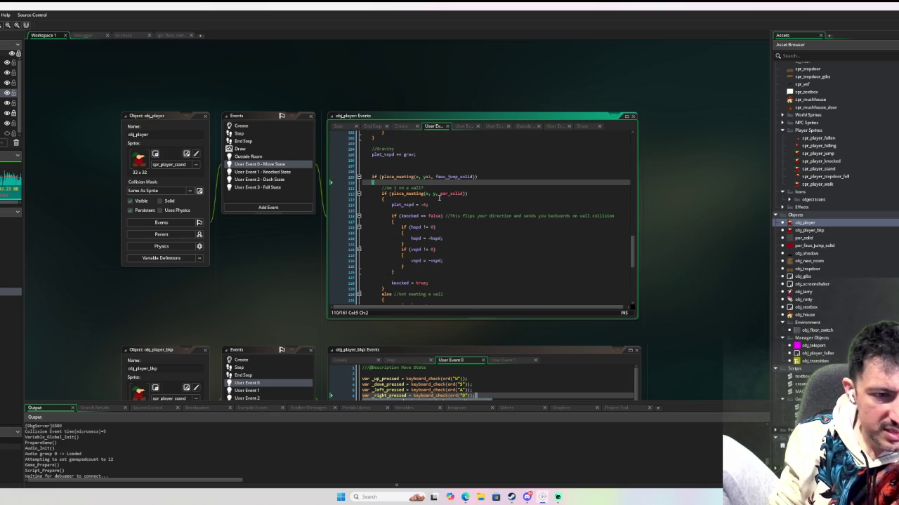
pyautogui.scroll(4, 438, 198)
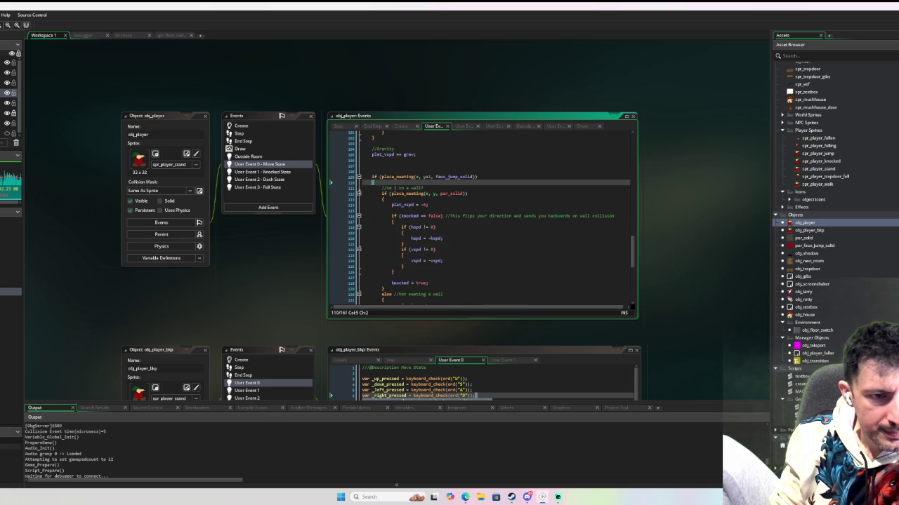
pyautogui.click(345, 205)
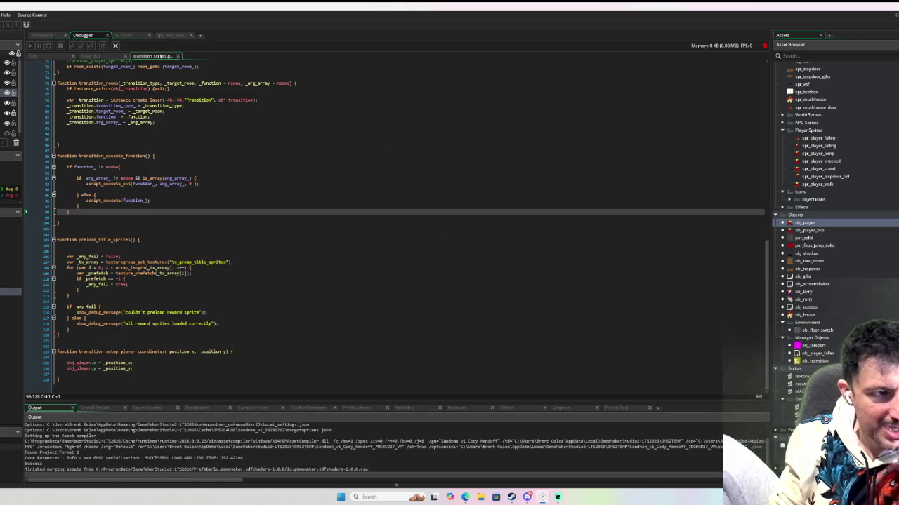
# Walk the player into the grey block to hit the breakpoint, then Step Into twice to reach if (hspd != 0)
pyautogui.press('Right')
pyautogui.press('Up')
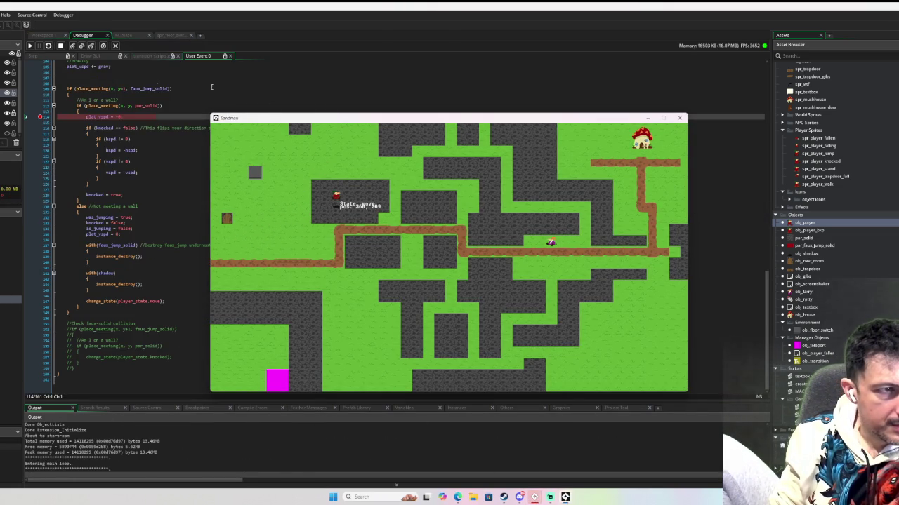
pyautogui.moveTo(258, 120); pyautogui.dragTo(451, 123)
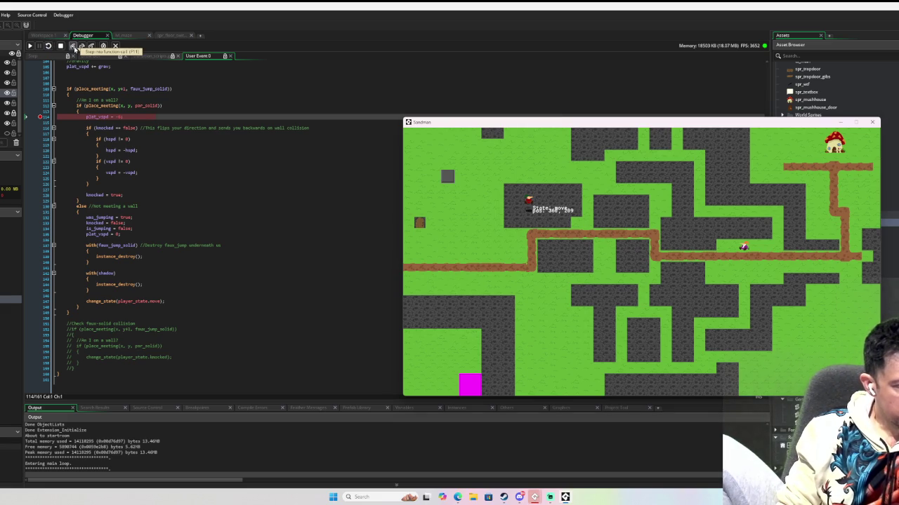
pyautogui.click(73, 46)
pyautogui.click(74, 47)
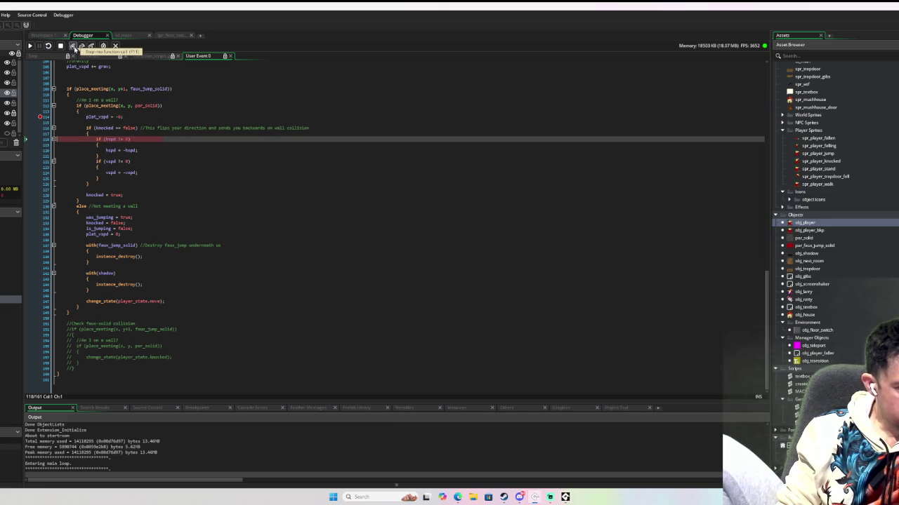
pyautogui.moveTo(107, 117)
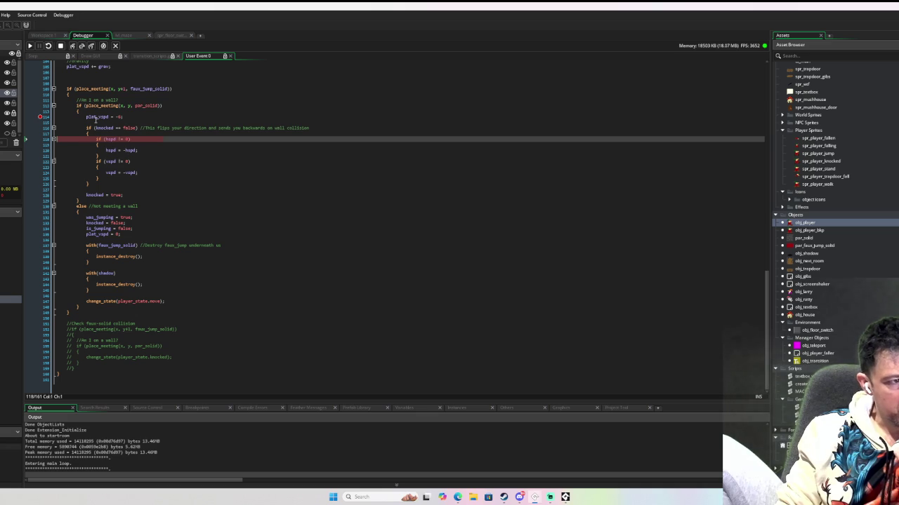
pyautogui.scroll(2, 95, 119)
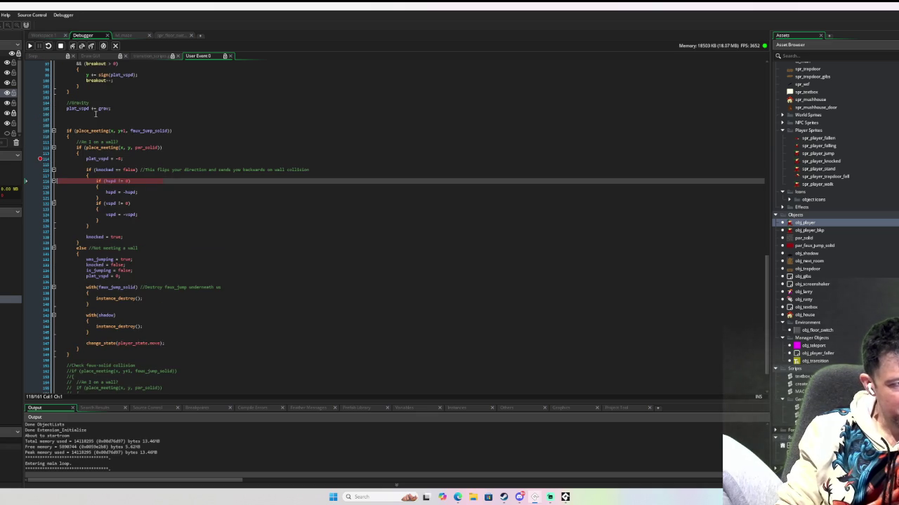
pyautogui.scroll(2, 86, 114)
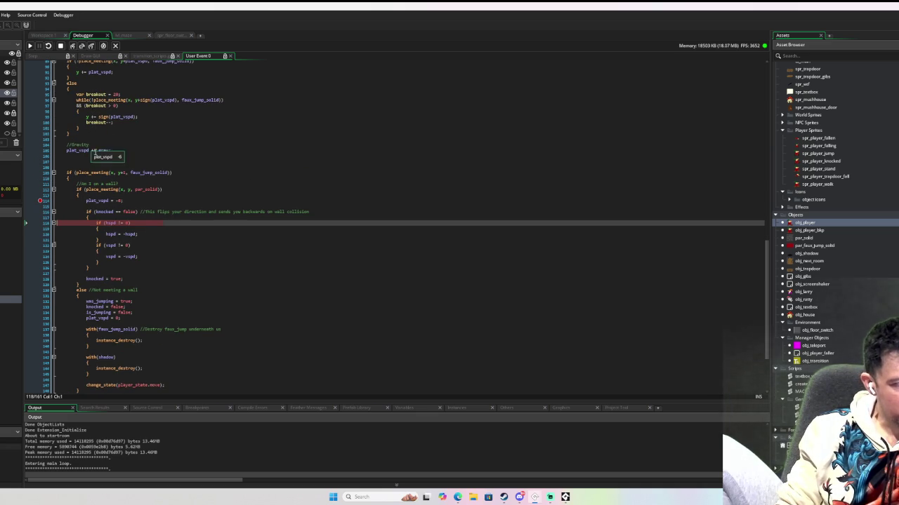
pyautogui.scroll(4, 98, 144)
pyautogui.scroll(5, 99, 142)
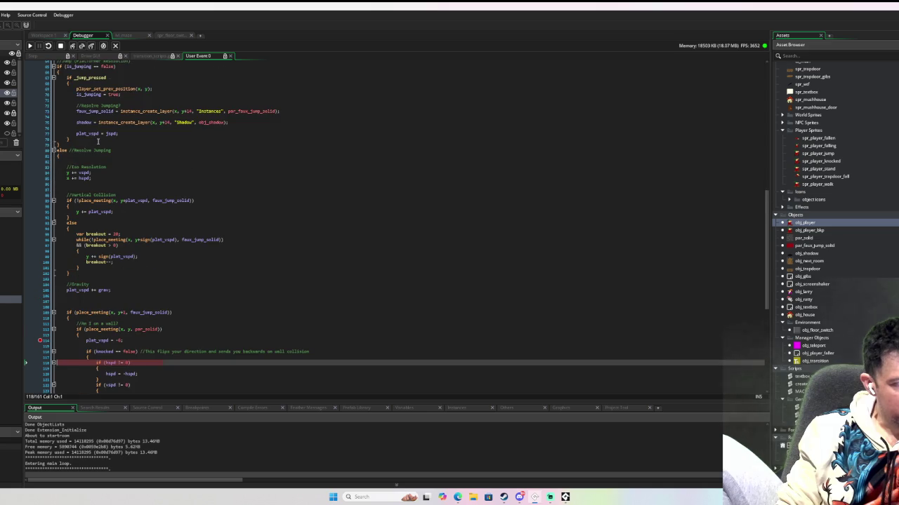
pyautogui.scroll(-12, 99, 141)
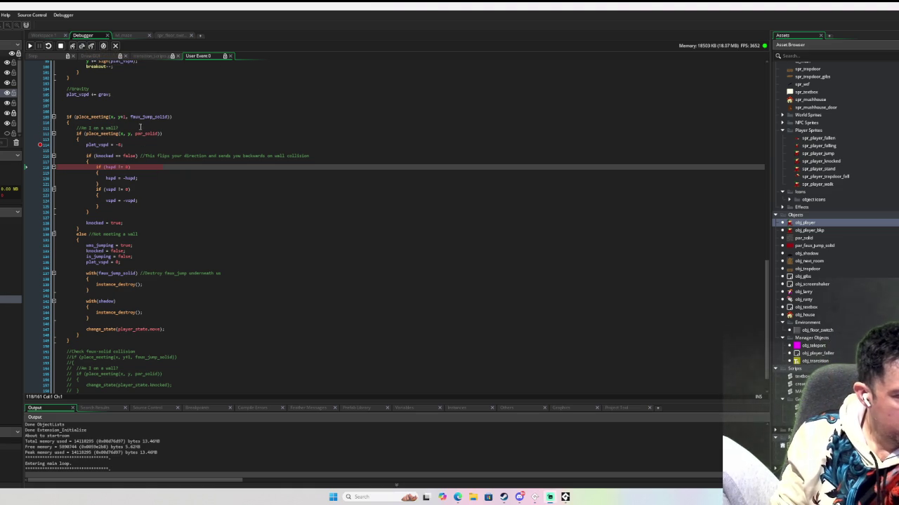
# Step Over through the wall-bounce branch, past the hspd reversal and knocked = true, out of User Event 0
pyautogui.click(81, 45)
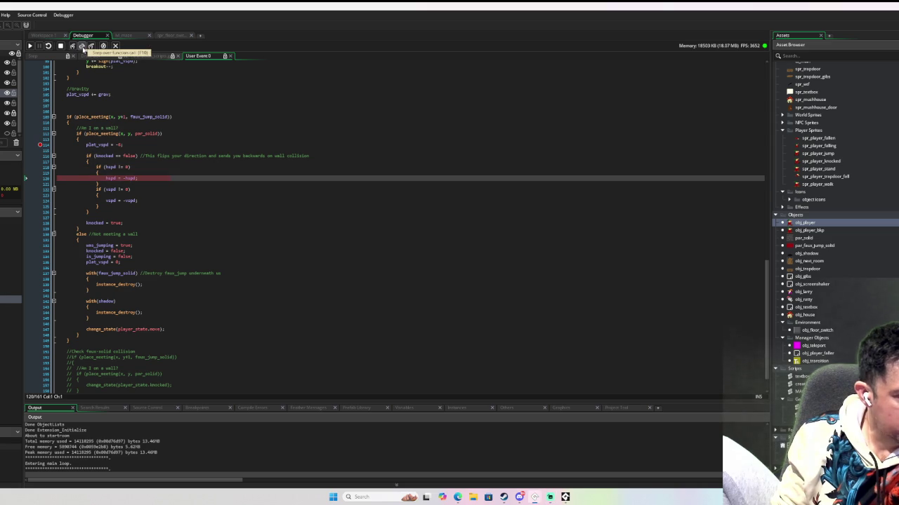
pyautogui.click(81, 46)
pyautogui.click(82, 46)
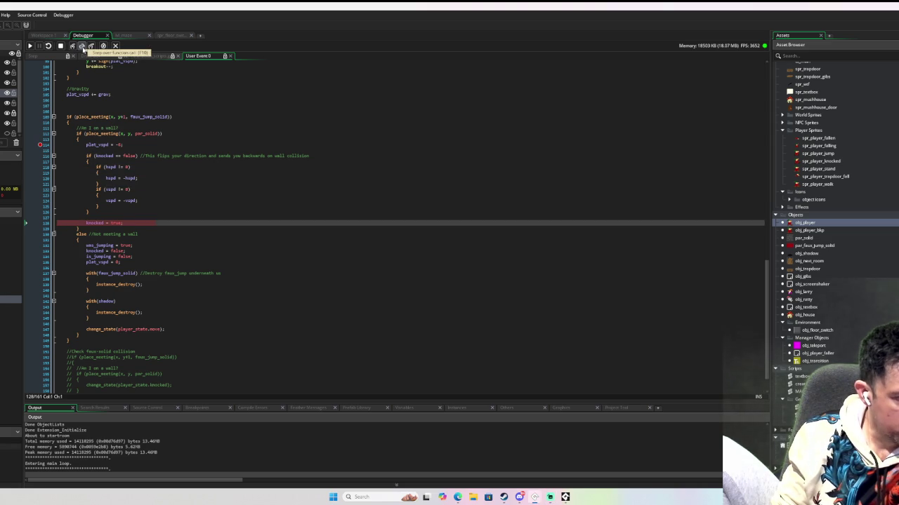
pyautogui.click(82, 46)
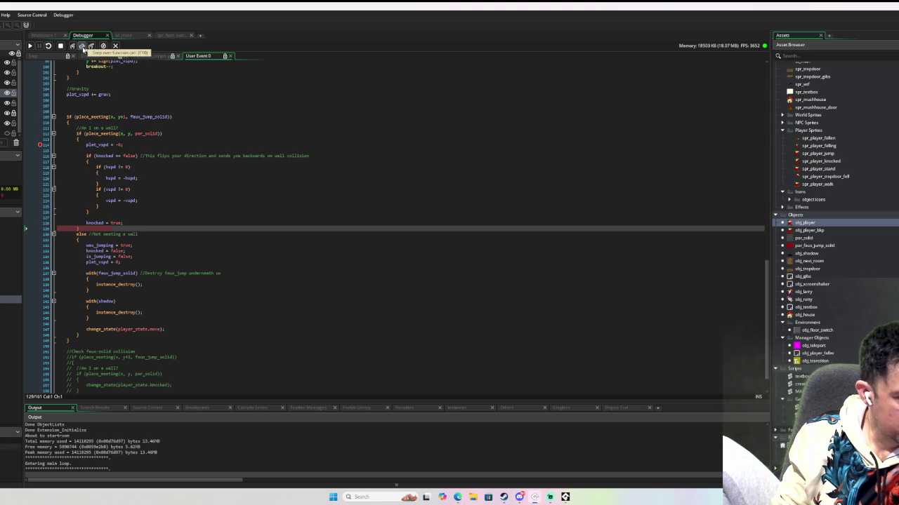
pyautogui.click(82, 46)
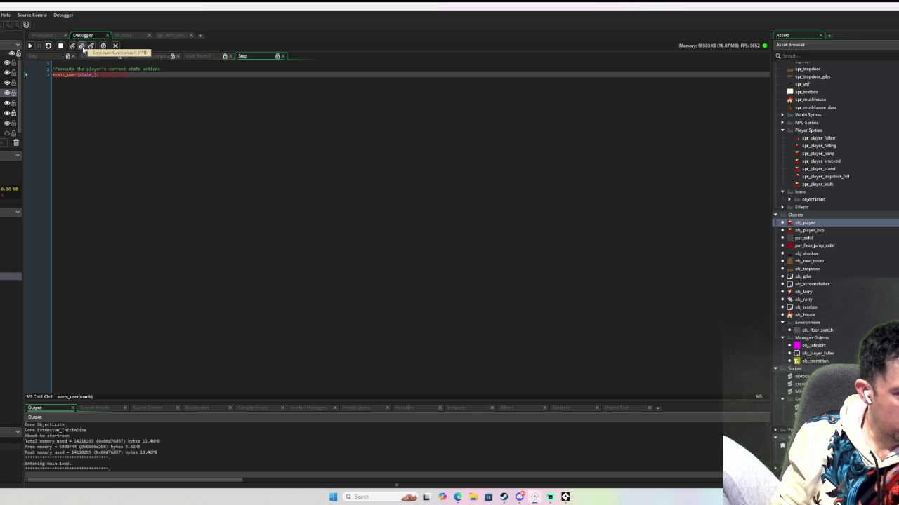
# Step through the Step and End Step code, then Continue until the breakpoint hits again
pyautogui.click(82, 45)
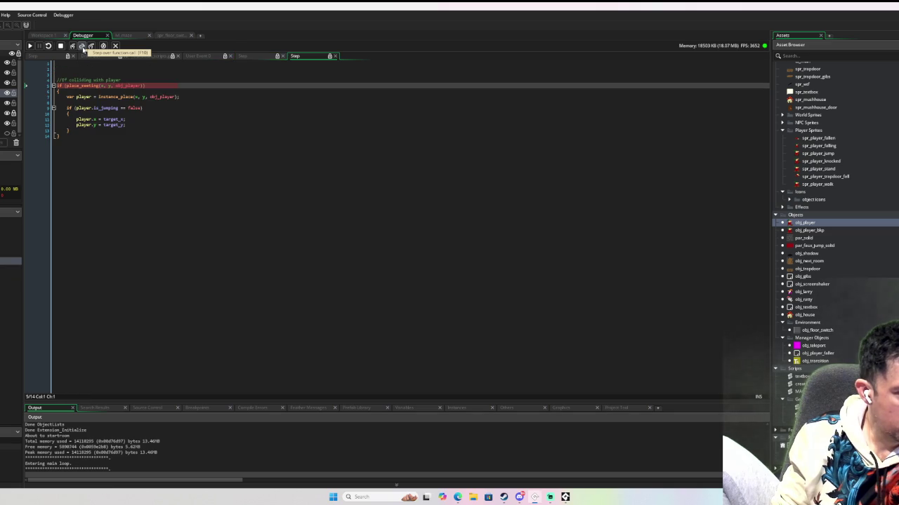
pyautogui.click(82, 46)
pyautogui.click(30, 47)
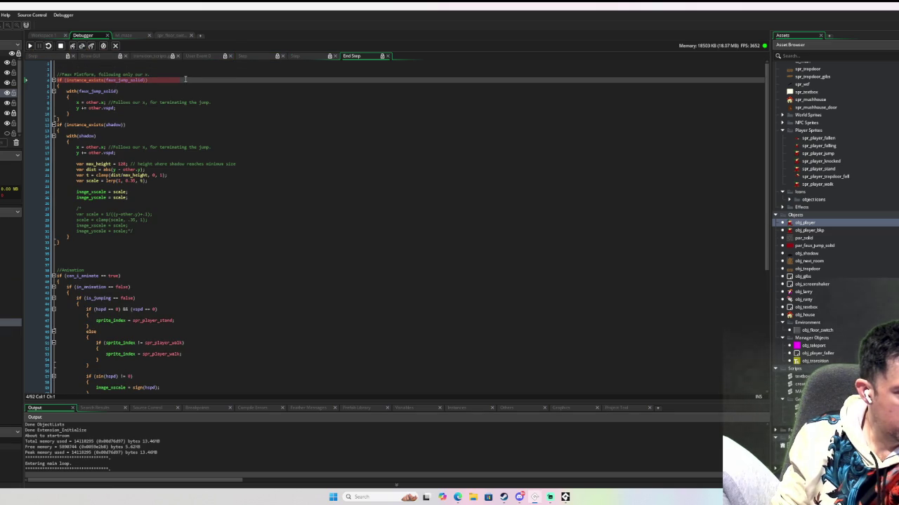
pyautogui.click(29, 48)
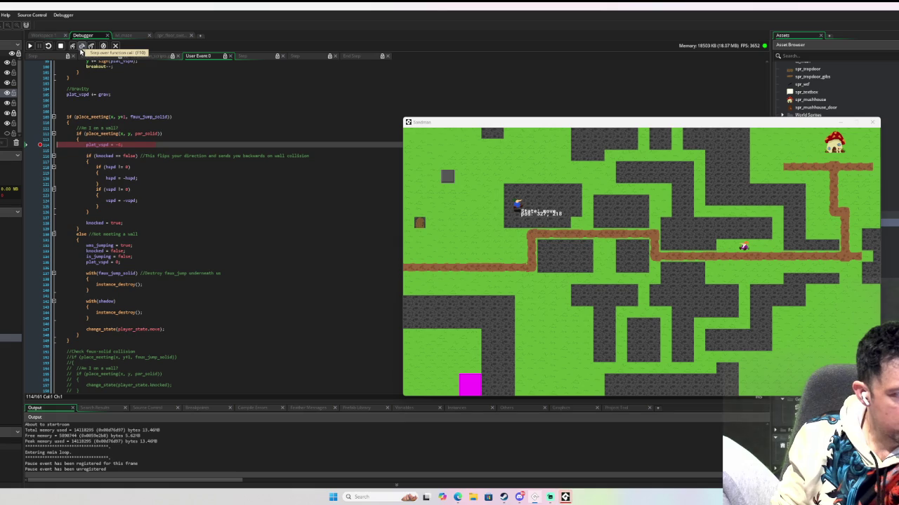
# Step over the plat_vspd = -6 line to knocked = true, then resume the game
pyautogui.click(81, 47)
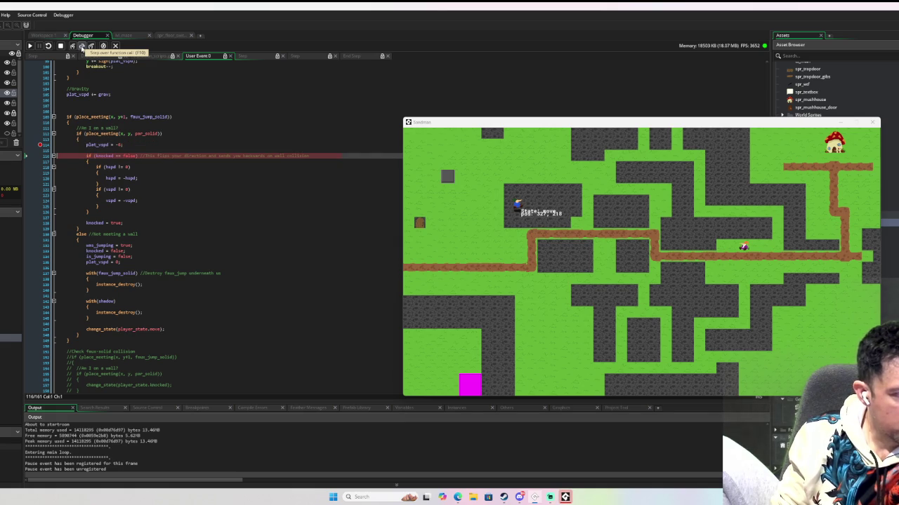
pyautogui.click(81, 47)
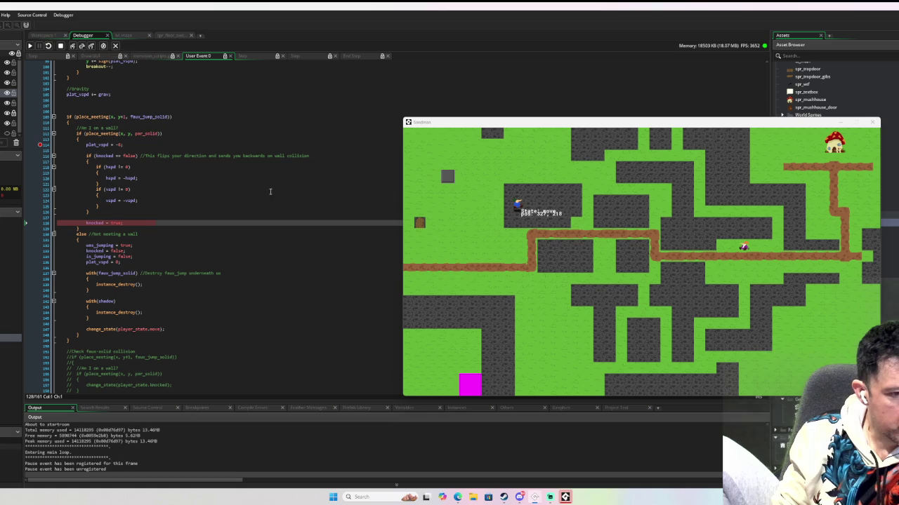
pyautogui.click(30, 47)
# Read the paused knocked, hspd and plat_vspd values in the wall-bounce code
pyautogui.moveTo(102, 154)
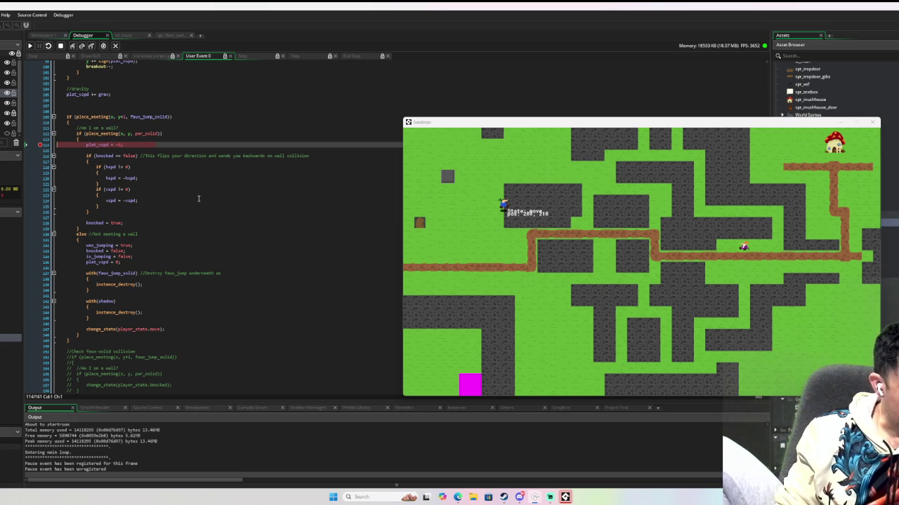
pyautogui.moveTo(132, 177)
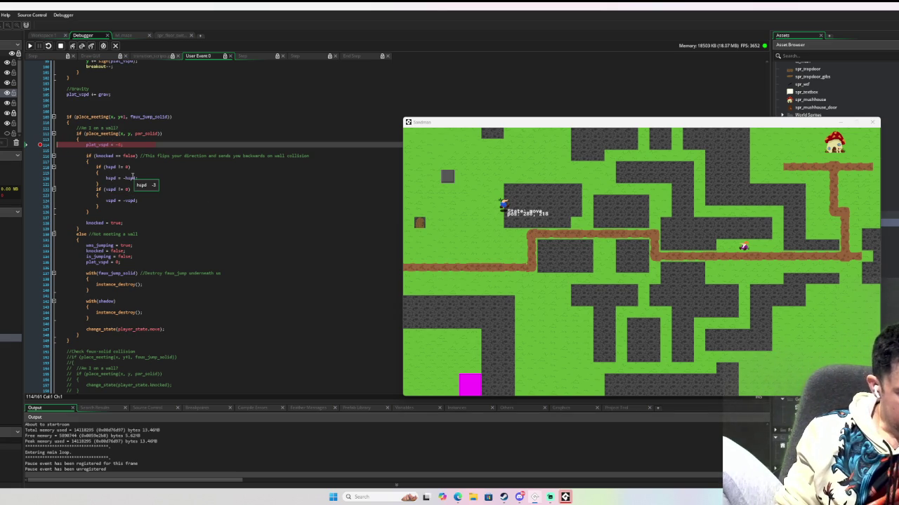
pyautogui.scroll(-2, 128, 184)
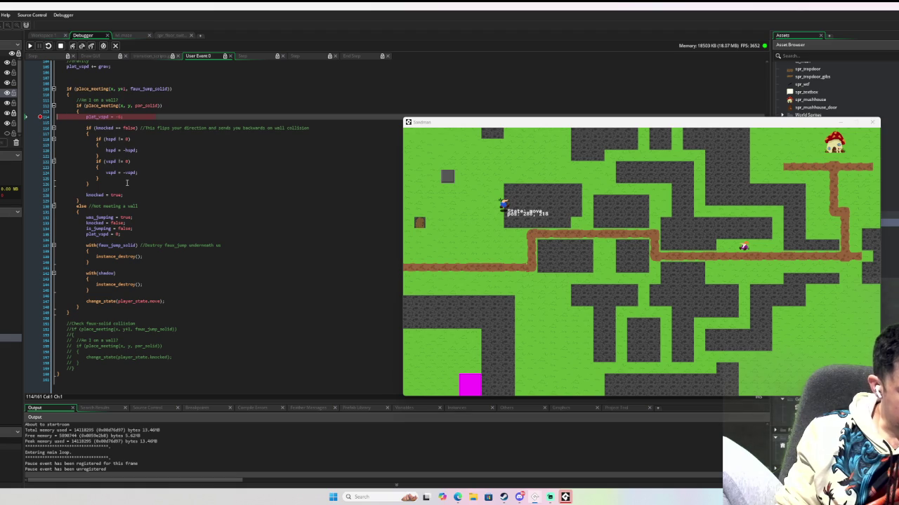
pyautogui.scroll(5, 127, 183)
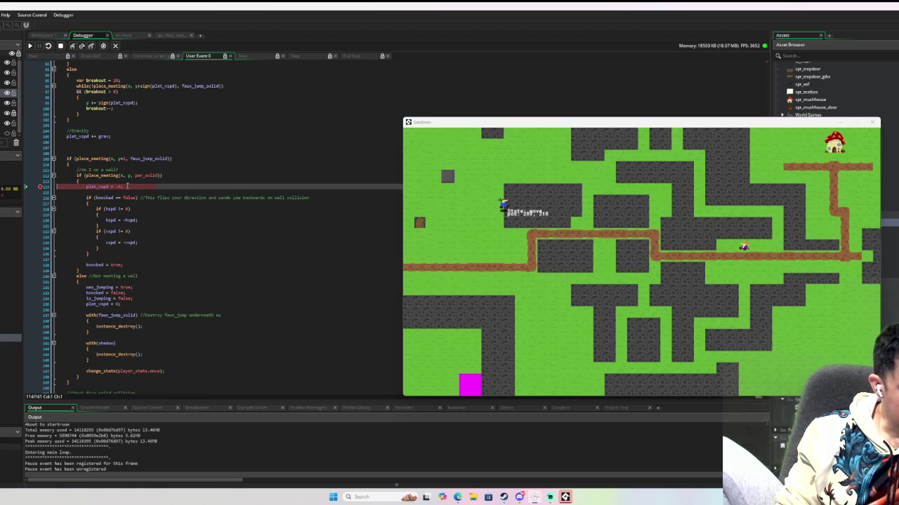
pyautogui.scroll(7, 127, 186)
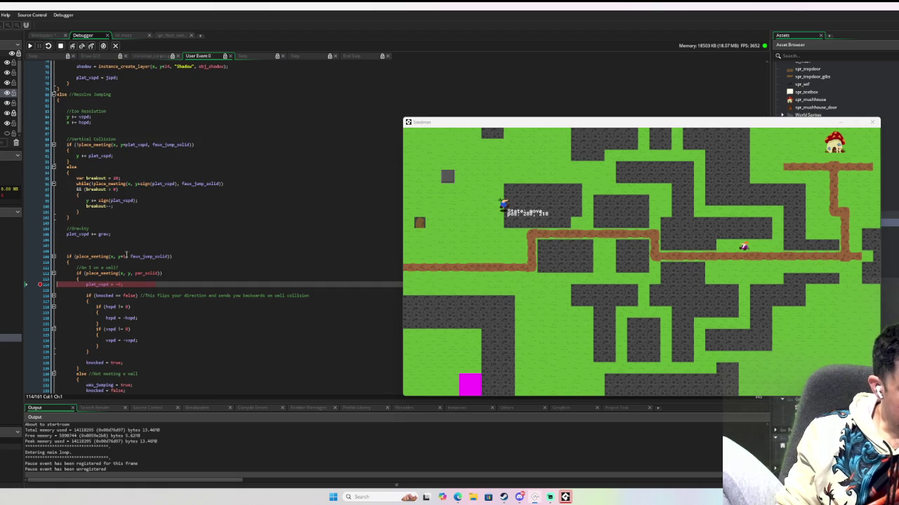
pyautogui.scroll(-1, 125, 253)
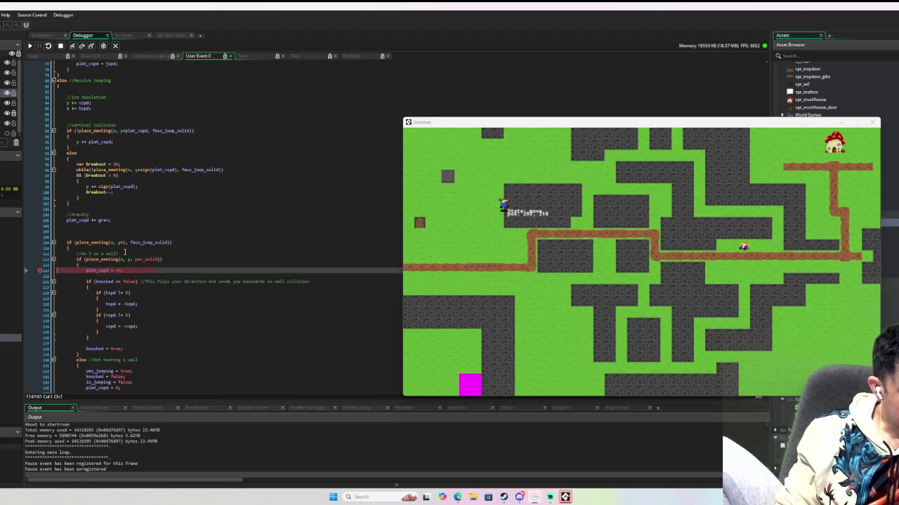
pyautogui.scroll(-3, 125, 253)
pyautogui.moveTo(103, 229)
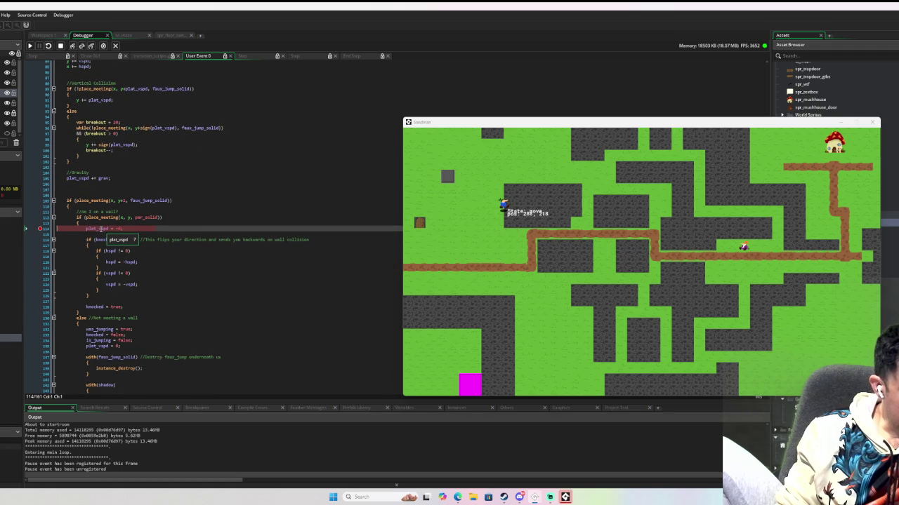
pyautogui.scroll(-1, 103, 229)
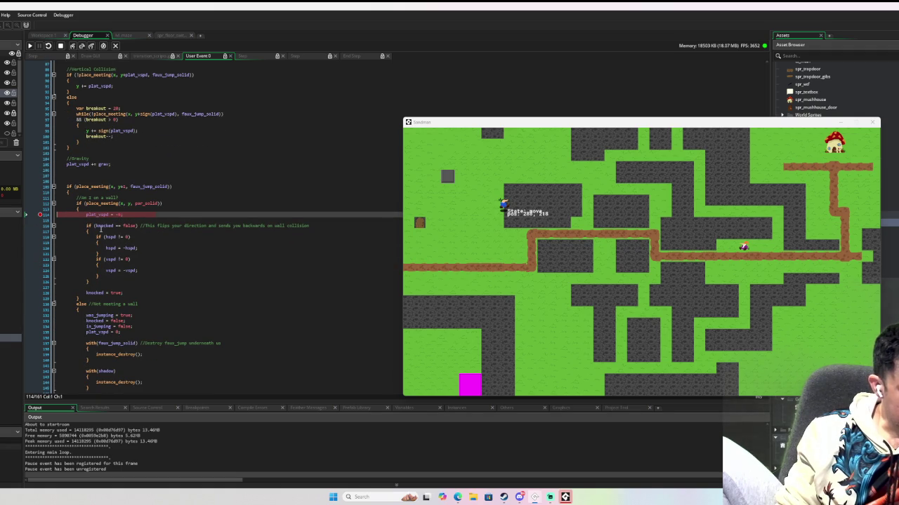
# Step past plat_vspd = -6 and knocked = true into End Step, then open obj_player
pyautogui.click(72, 47)
pyautogui.click(72, 46)
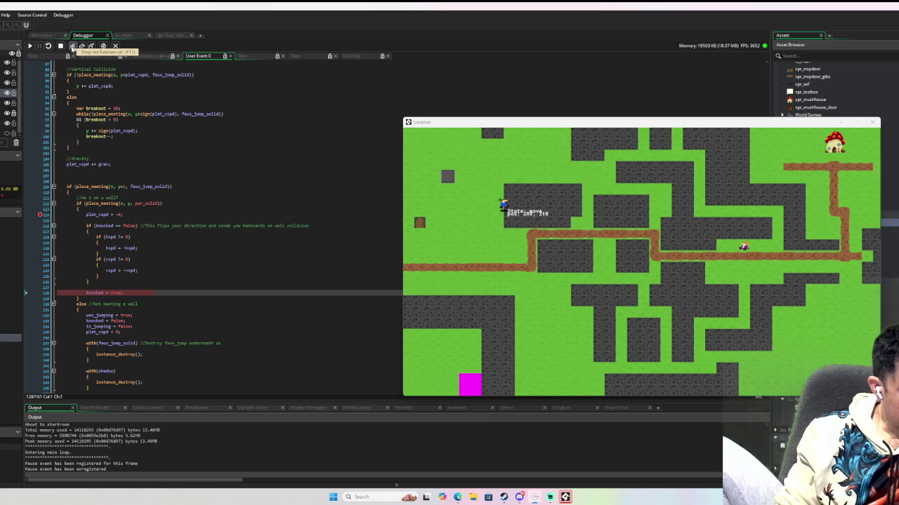
pyautogui.click(72, 46)
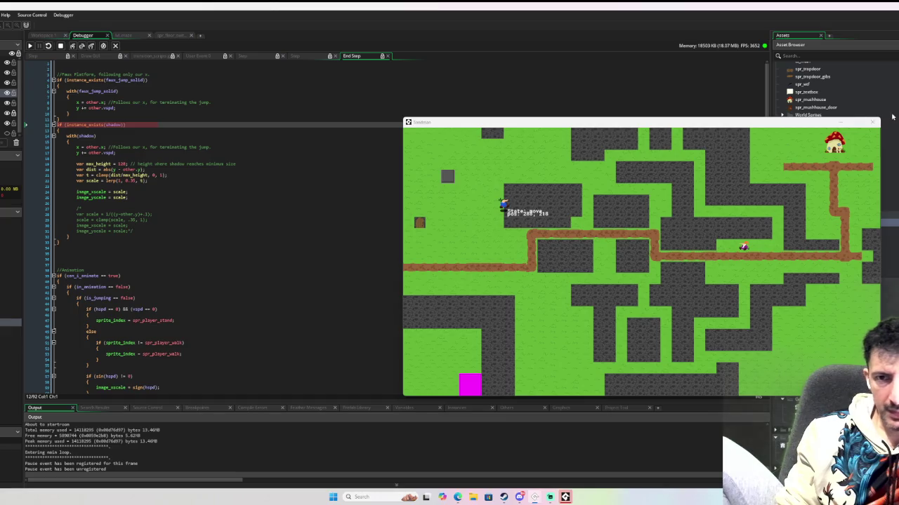
pyautogui.click(808, 108)
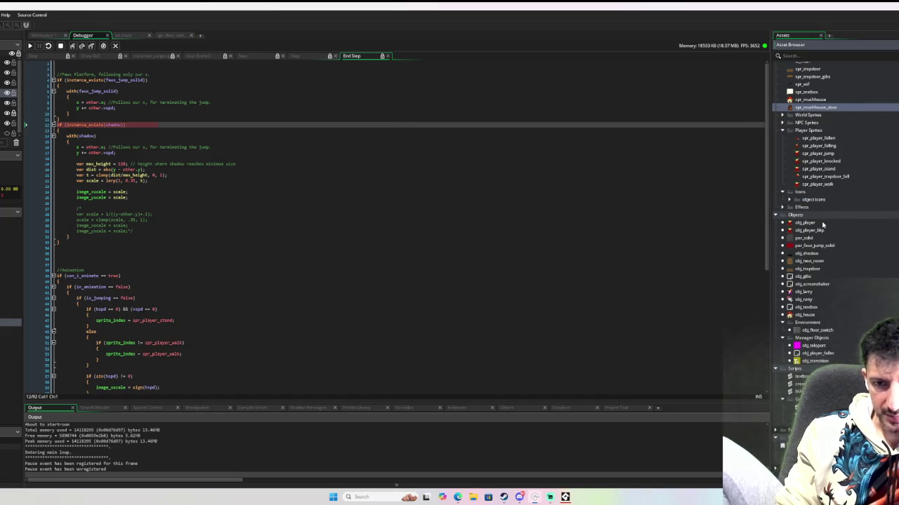
pyautogui.doubleClick(813, 224)
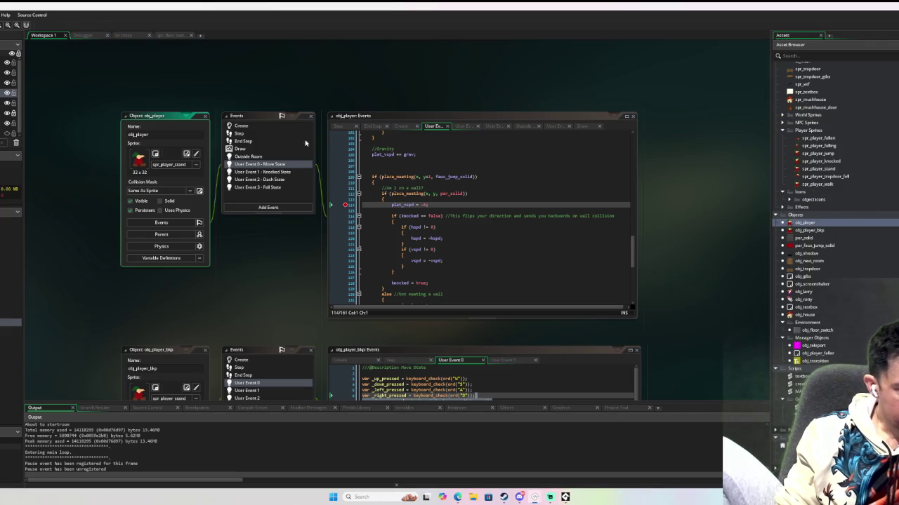
# Break on User Event 0's line-10 if (is_jumping == false) check, then continue the game
pyautogui.scroll(9, 396, 173)
pyautogui.scroll(20, 396, 174)
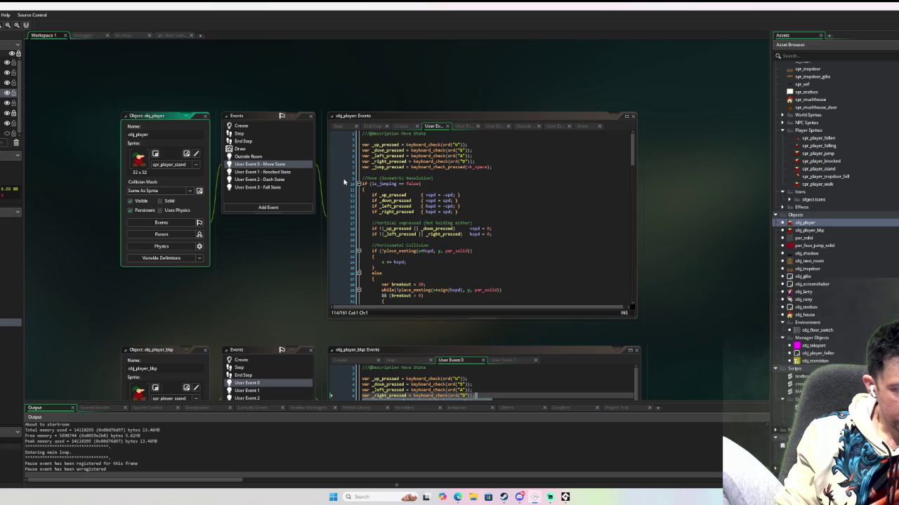
pyautogui.click(343, 182)
pyautogui.click(342, 189)
pyautogui.click(344, 184)
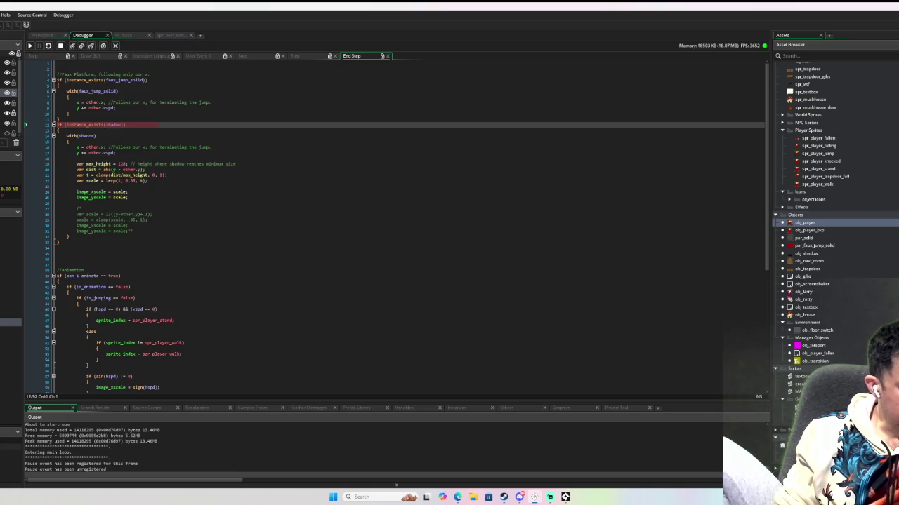
pyautogui.click(30, 46)
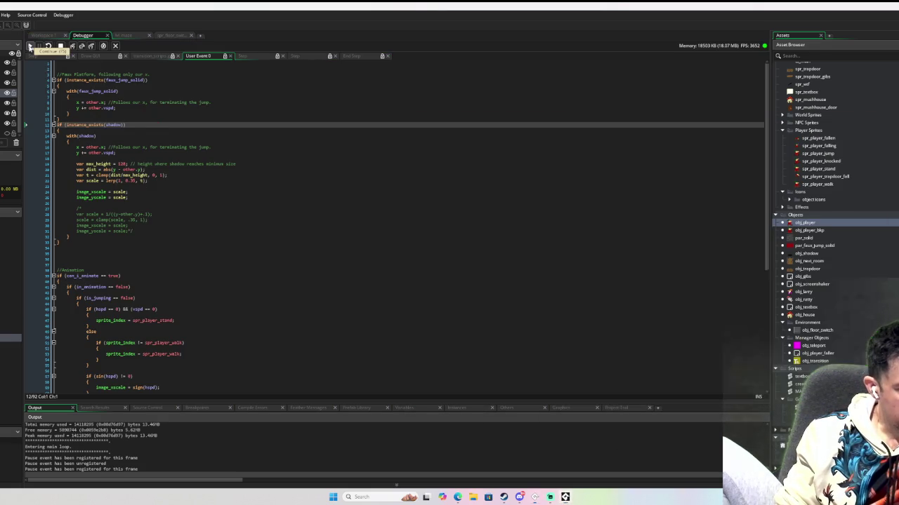
# Run to the line-10 breakpoint and step past the was_jumping reset into the jump branch
pyautogui.click(30, 46)
pyautogui.click(82, 45)
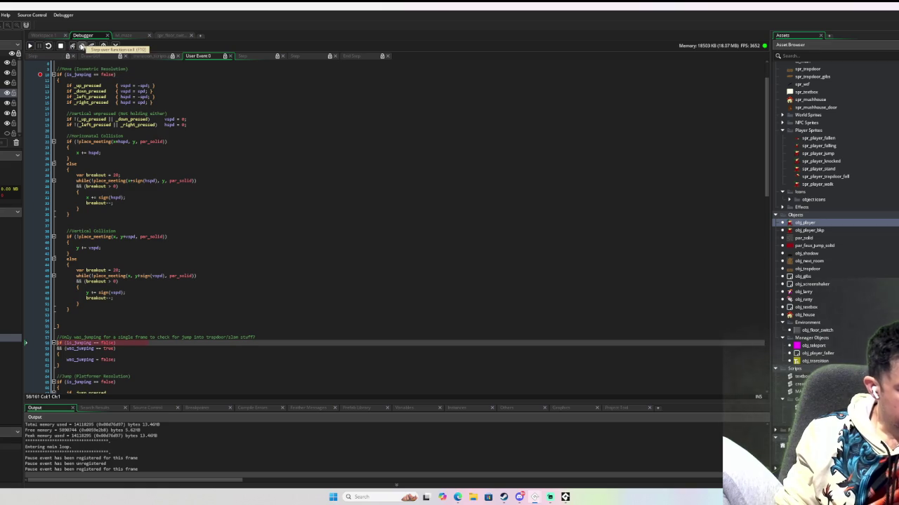
pyautogui.scroll(-6, 118, 146)
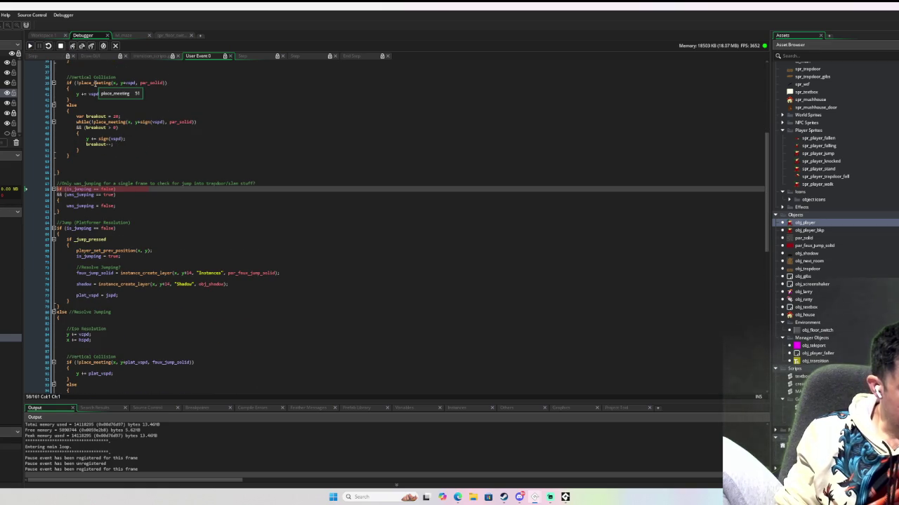
pyautogui.click(82, 46)
pyautogui.click(82, 46)
pyautogui.scroll(-6, 94, 228)
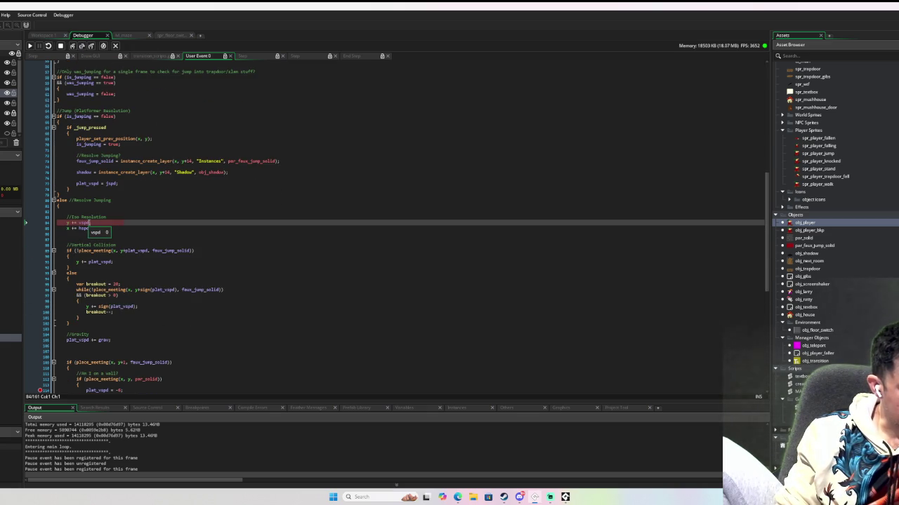
# Check plat_vspd and y, then step through the vertical collision to plat_vspd += grav
pyautogui.doubleClick(104, 261)
pyautogui.click(75, 262)
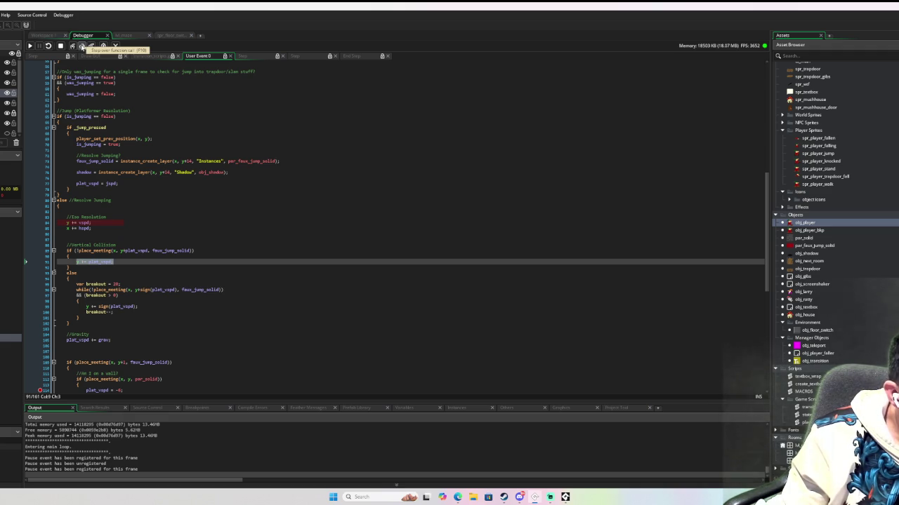
pyautogui.click(81, 47)
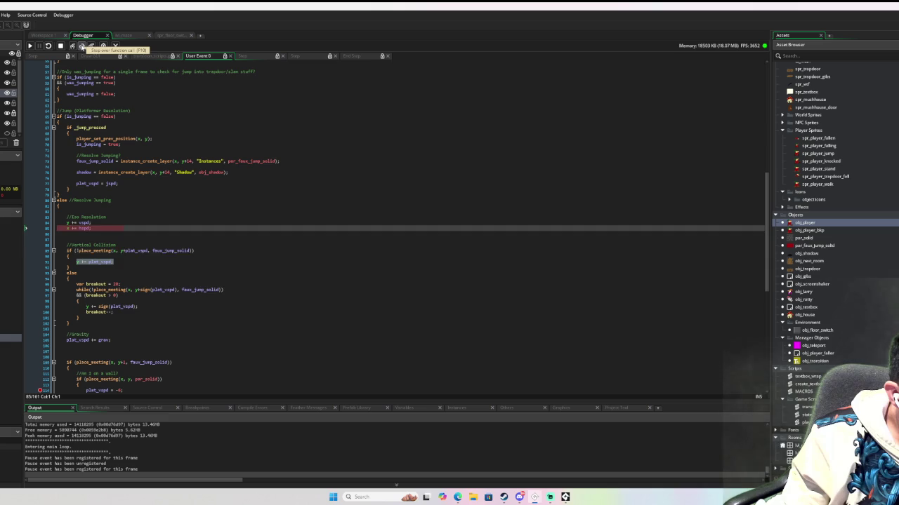
pyautogui.click(82, 46)
pyautogui.click(81, 46)
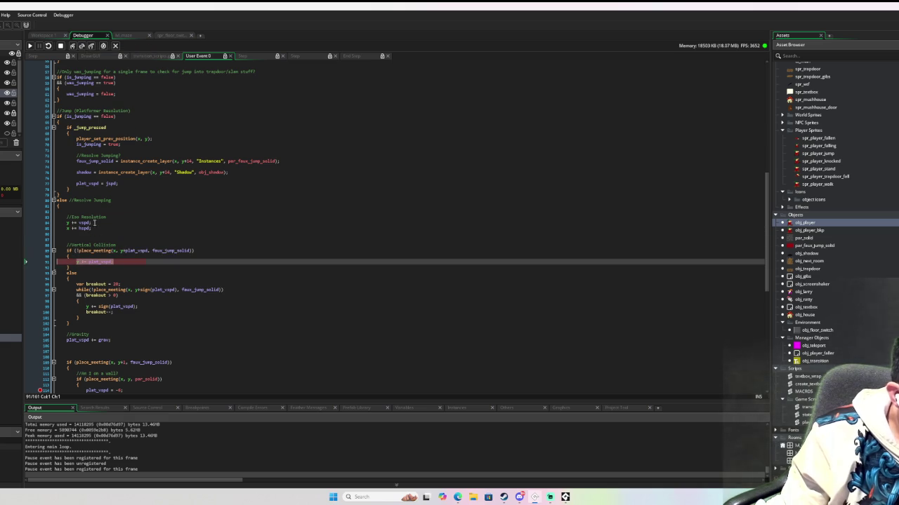
pyautogui.moveTo(93, 251)
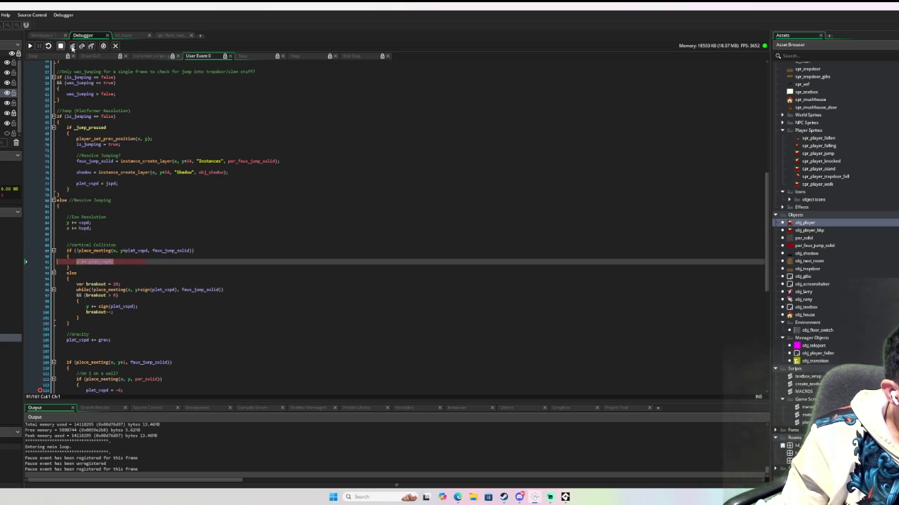
pyautogui.click(82, 46)
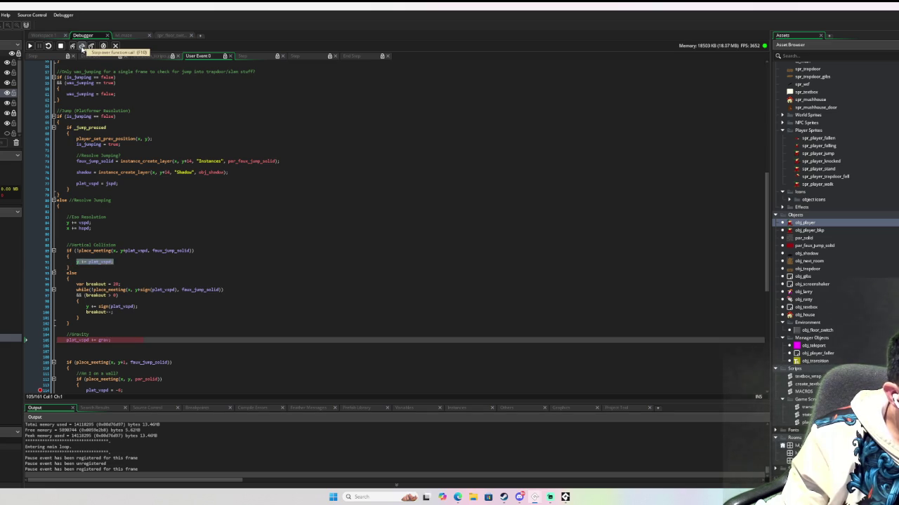
# Step once more to the faux_jump_solid check and place the caret on //Iso Resolution
pyautogui.click(82, 47)
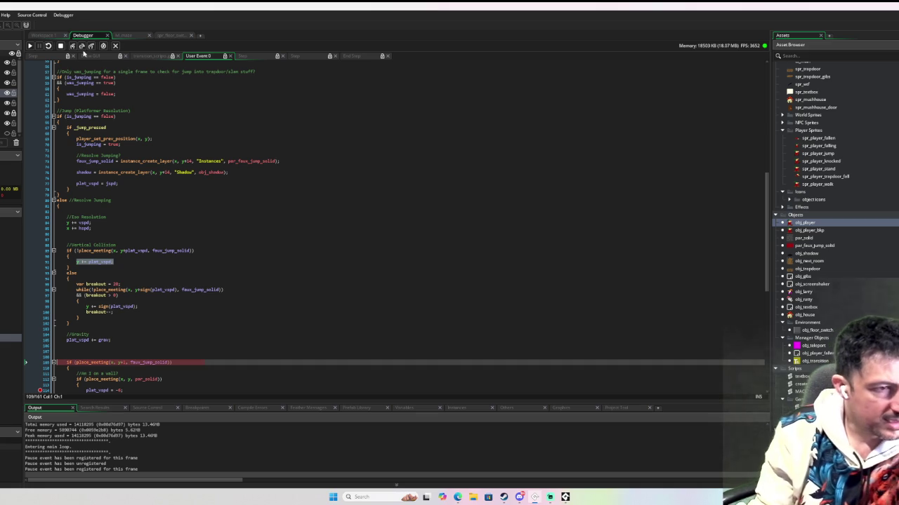
pyautogui.click(155, 217)
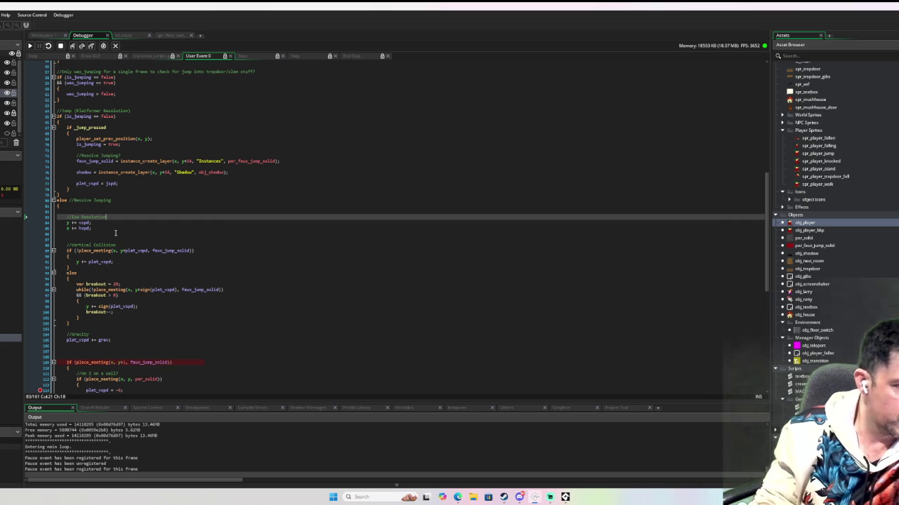
pyautogui.moveTo(86, 224)
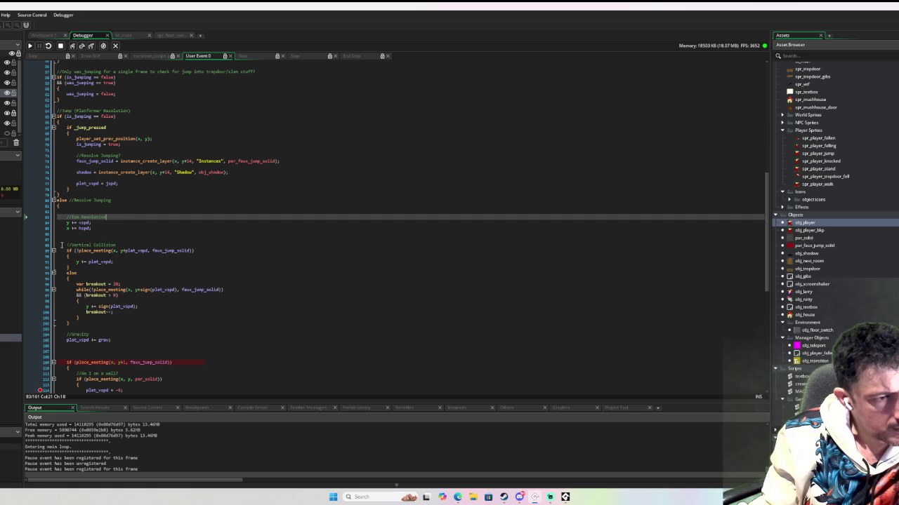
pyautogui.moveTo(62, 246)
pyautogui.mouseDown()
pyautogui.moveTo(80, 301)
pyautogui.moveTo(172, 327)
pyautogui.moveTo(172, 346)
pyautogui.mouseUp()
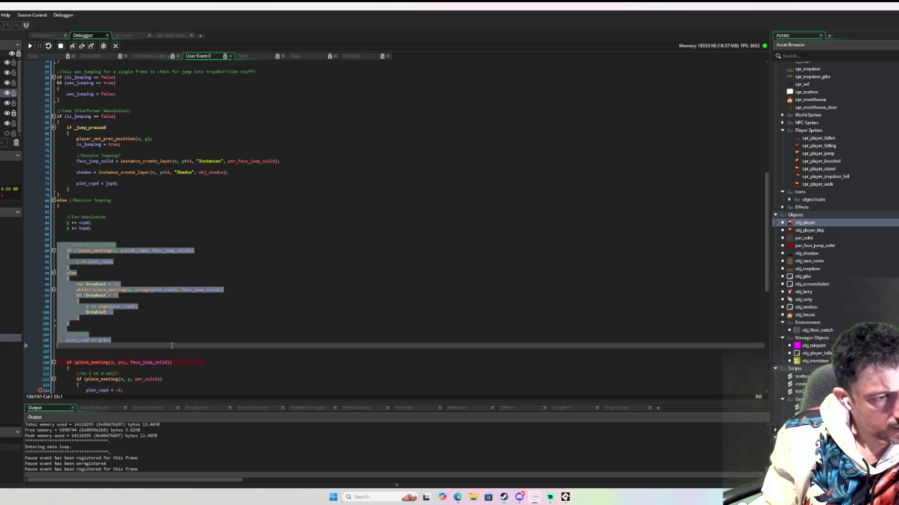
pyautogui.click(200, 319)
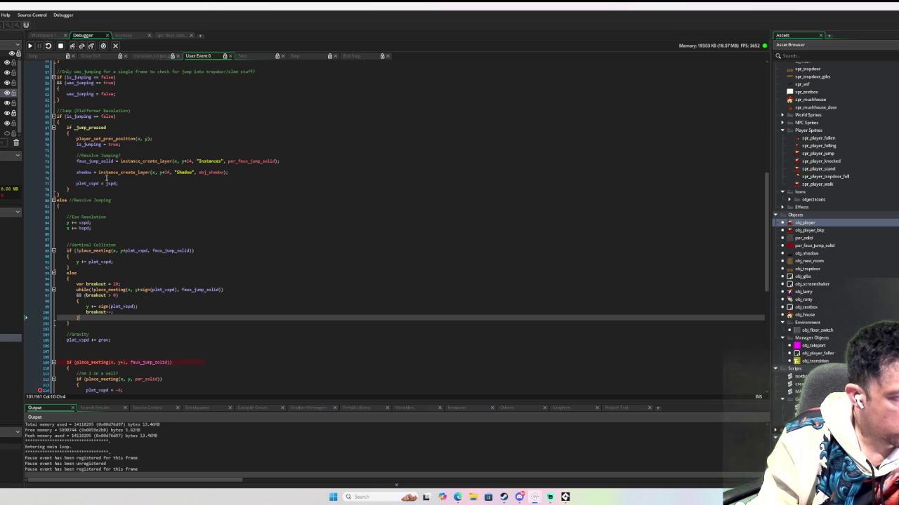
pyautogui.doubleClick(83, 116)
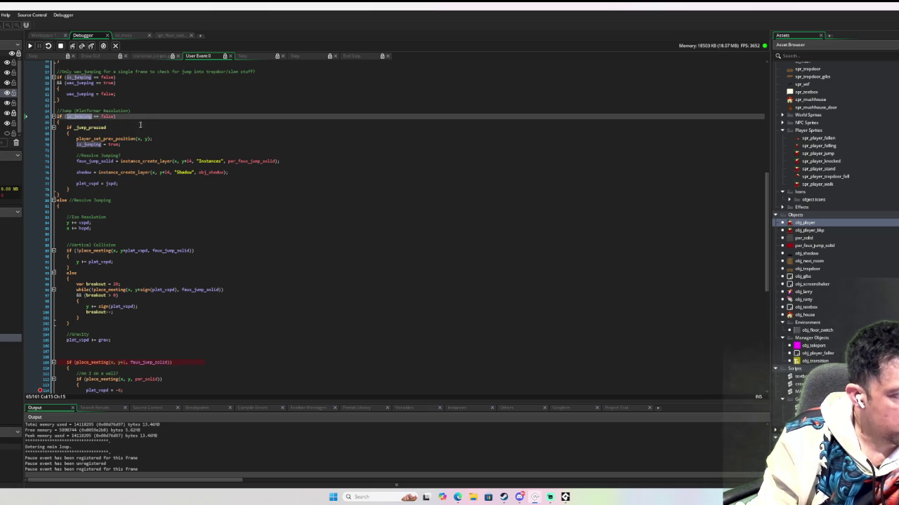
pyautogui.scroll(-10, 164, 131)
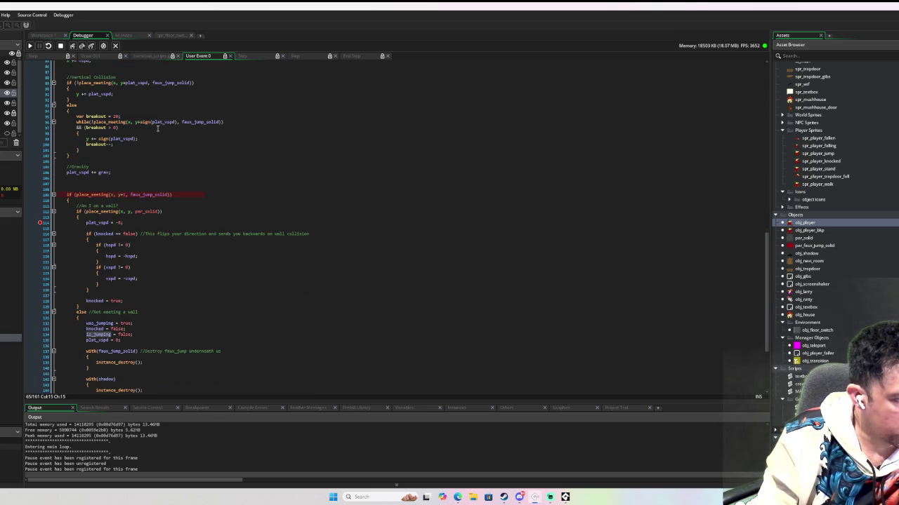
pyautogui.scroll(-1, 115, 319)
pyautogui.scroll(-5, 115, 315)
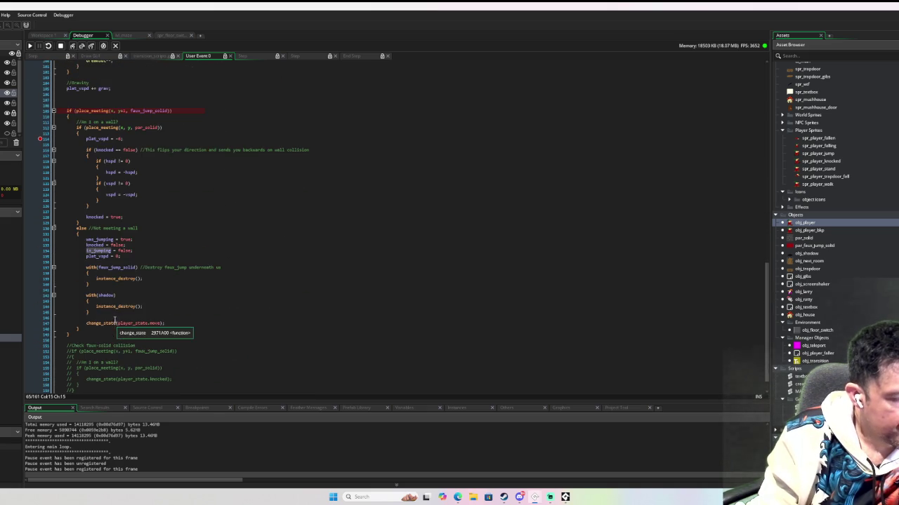
pyautogui.scroll(13, 116, 313)
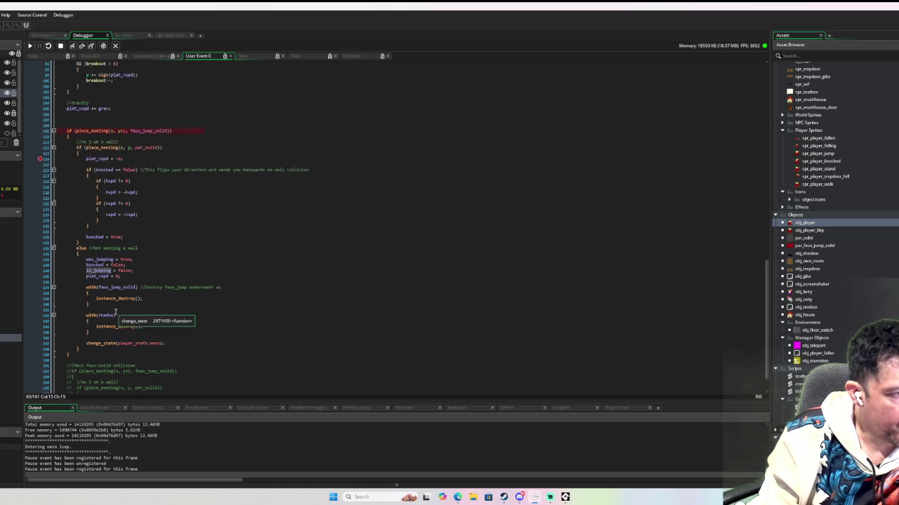
pyautogui.scroll(2, 116, 309)
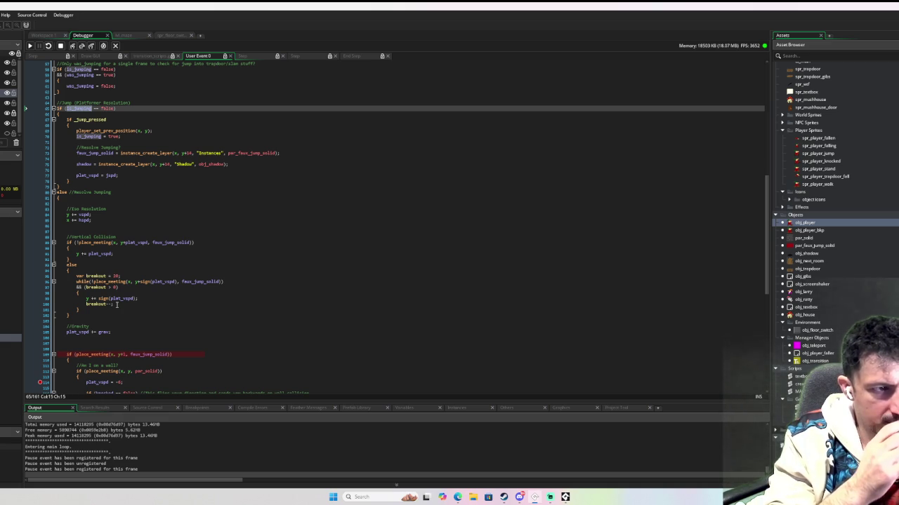
# Bring up obj_player's Step event code in Workspace 1 and stop the running game
pyautogui.click(60, 37)
pyautogui.click(258, 134)
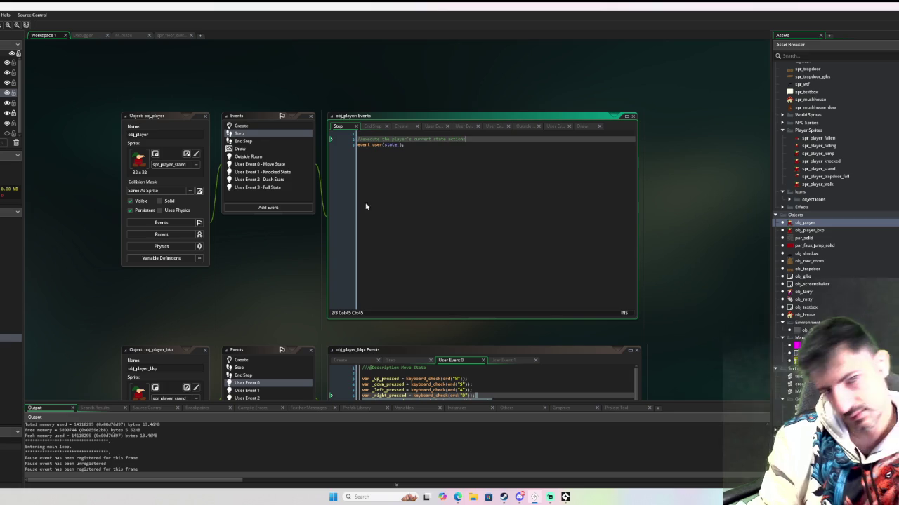
pyautogui.press('Return')
pyautogui.press('Return')
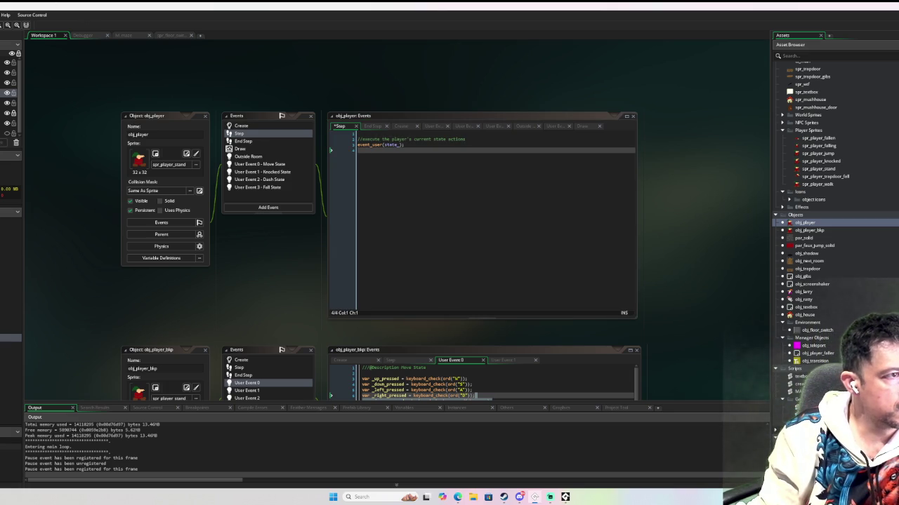
pyautogui.click(457, 164)
# Write an empty if is_jumping { } block below the state call, then show User Event 0
pyautogui.press('Return')
pyautogui.press('Return')
pyautogui.write('if is_jumping {')
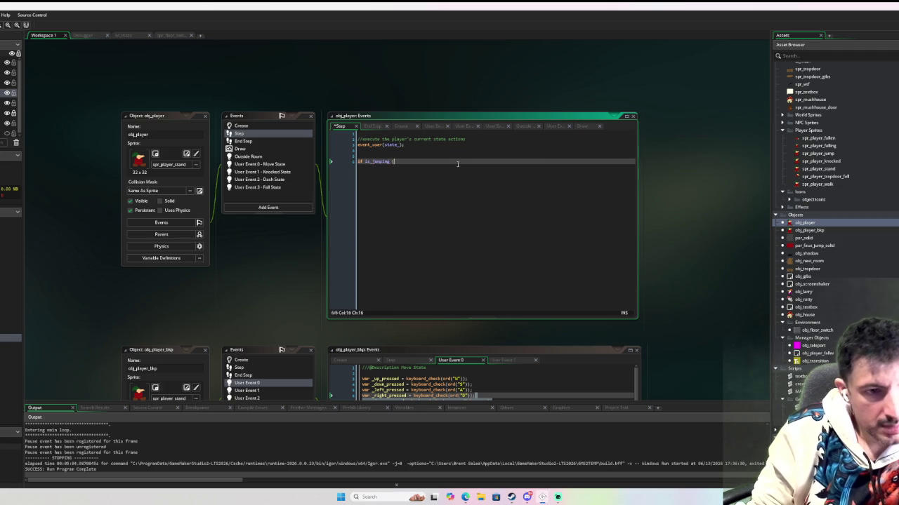
pyautogui.press('Return')
pyautogui.press('Return')
pyautogui.click(457, 164)
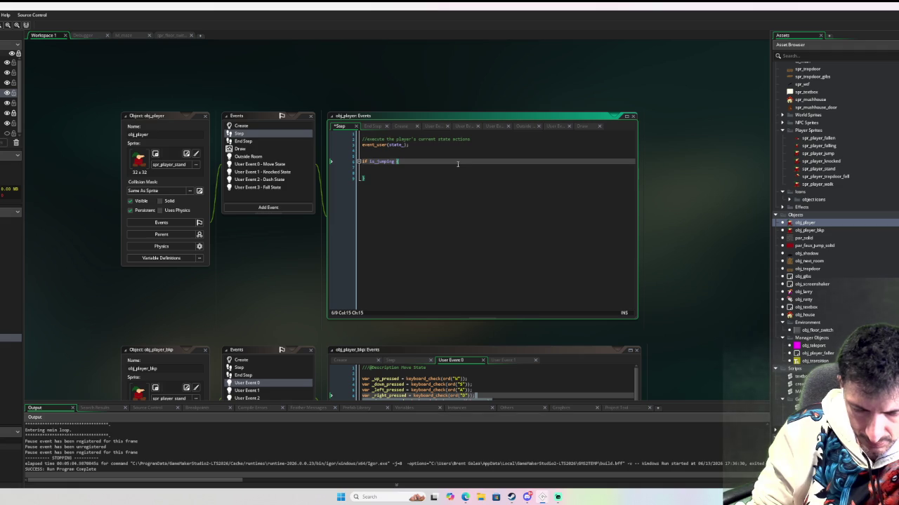
pyautogui.click(422, 179)
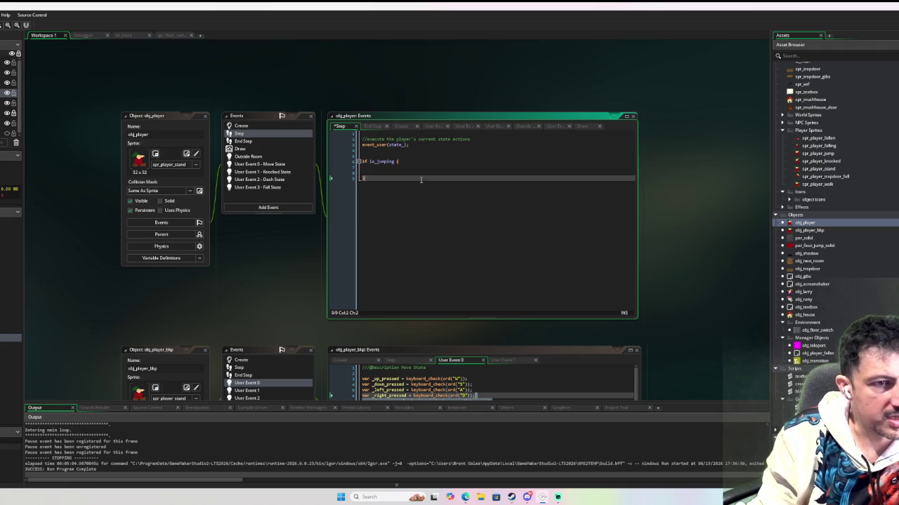
pyautogui.click(260, 163)
pyautogui.scroll(-10, 426, 209)
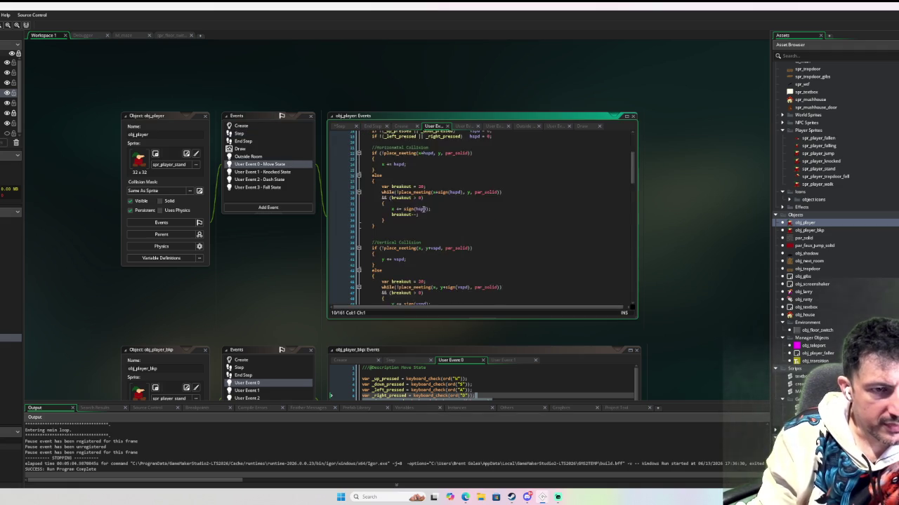
# Cut lines 83–104 (iso resolution, vertical collision, gravity) out of User Event 0
pyautogui.scroll(-4, 426, 210)
pyautogui.scroll(-5, 426, 209)
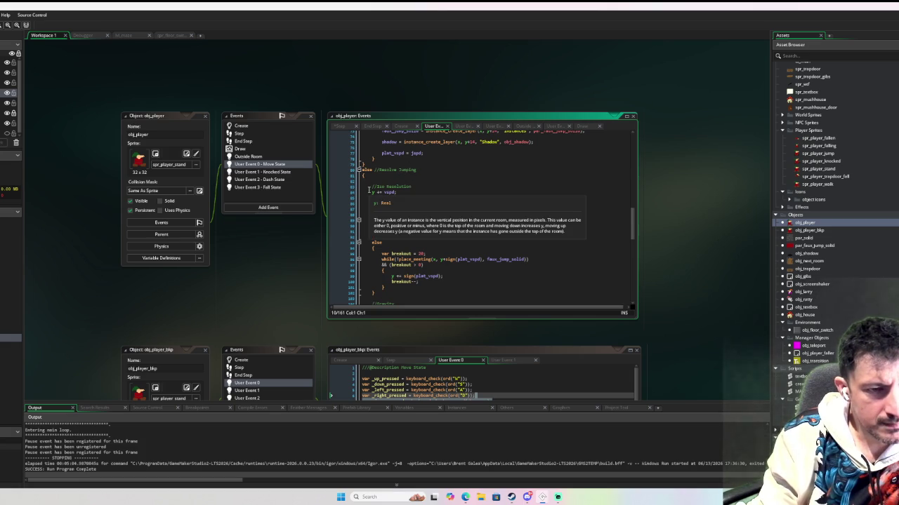
pyautogui.moveTo(372, 186)
pyautogui.mouseDown()
pyautogui.moveTo(441, 200)
pyautogui.moveTo(453, 178)
pyautogui.moveTo(453, 245)
pyautogui.mouseUp()
pyautogui.scroll(-1, 441, 200)
pyautogui.scroll(-2, 452, 217)
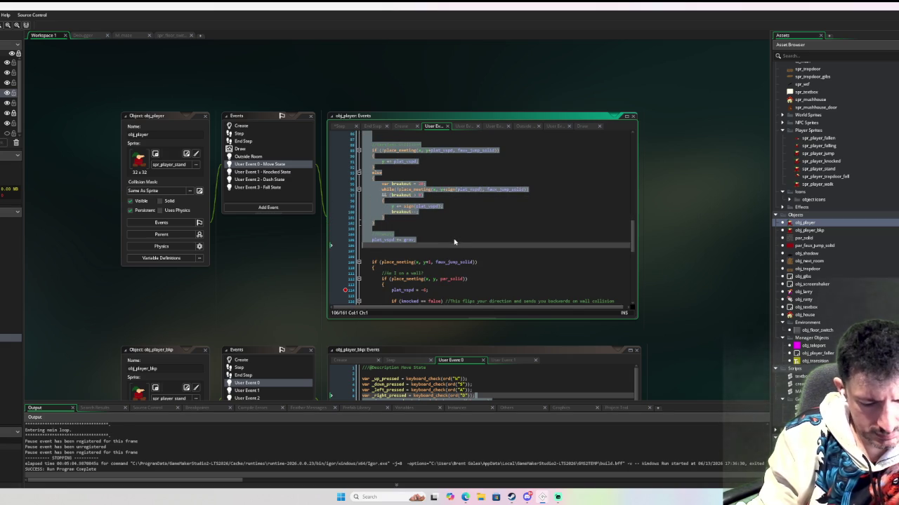
pyautogui.press('Delete')
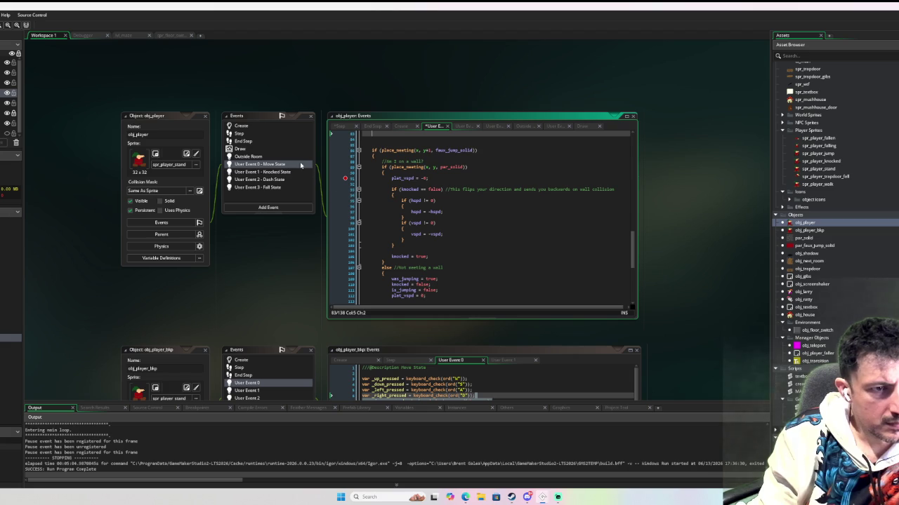
# Paste that code inside the Step event's if is_jumping block and delete the blank line
pyautogui.click(271, 133)
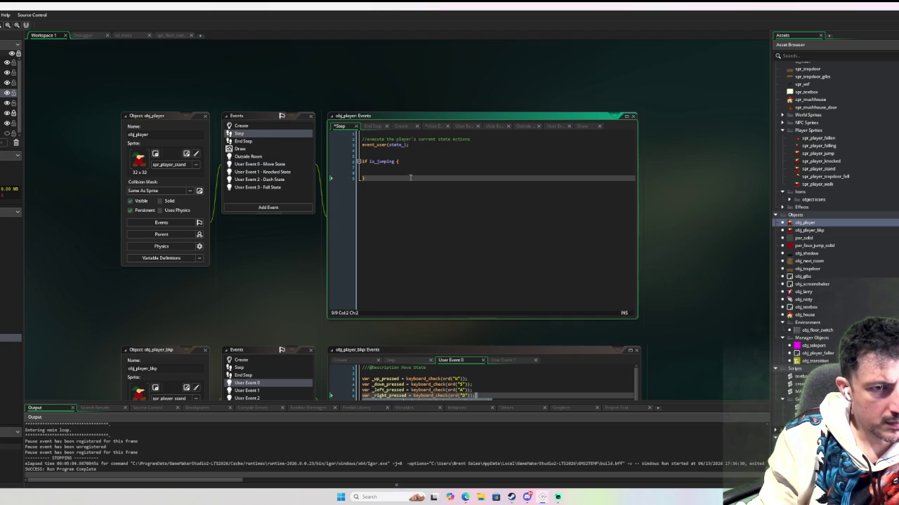
pyautogui.write('//Iso Resolution \ty += vspd; \tx += hspd;   \t//Vertical Collision \tif (!place_meeting(x, y+plat_vspd, faux_jump_solid)) \t{ \t\ty += plat_vspd; \t} \telse \t{ \t\tvar breakout = 20; \t\twhile(!place_meeting(x, y+sign(plat_vspd), faux_jump_solid) \t\t&& (breakout > 0) \t\t{ \t\t\ty += sign(plat_vspd); \t\t\tbreakout--; \t\t} \t}  \t//Gravity \tplat_vspd += grav;')
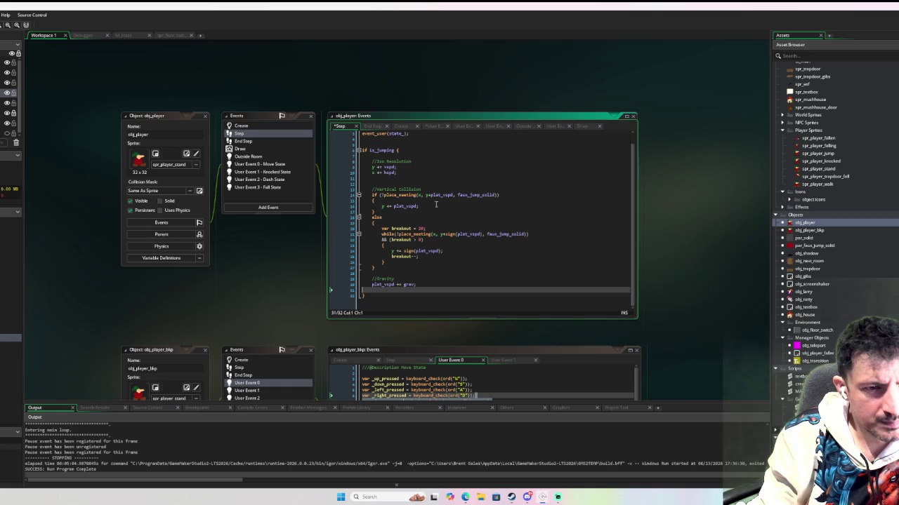
pyautogui.click(397, 183)
pyautogui.press('BackSpace')
pyautogui.press('BackSpace')
pyautogui.press('Down')
pyautogui.press('Down')
pyautogui.press('Down')
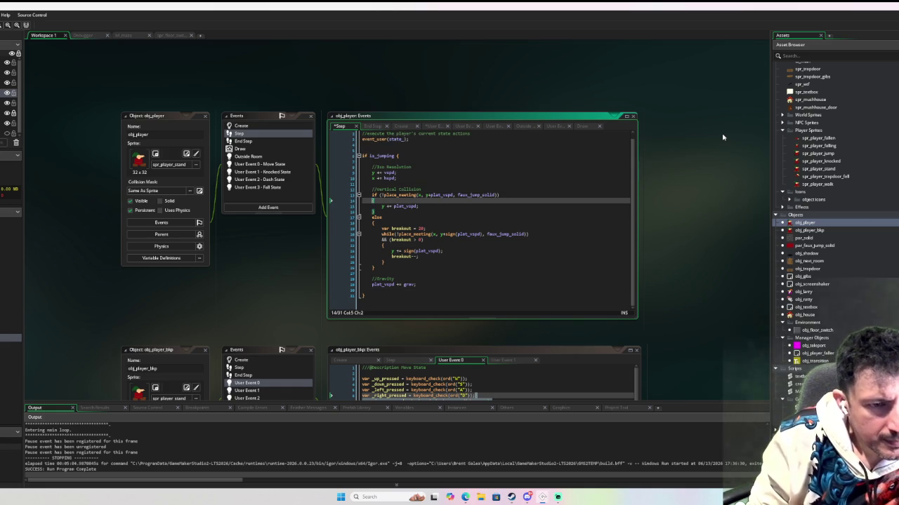
pyautogui.press('Down')
pyautogui.press('Down')
pyautogui.press('Down')
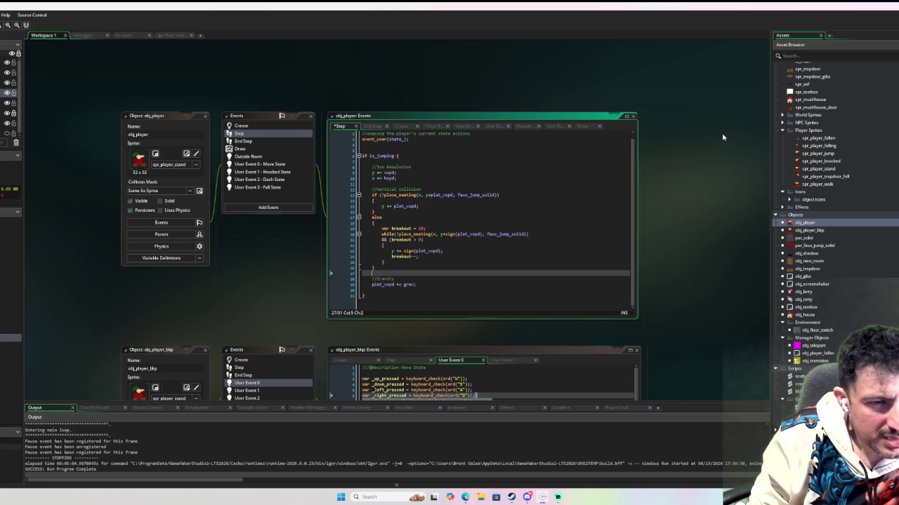
pyautogui.press('Down')
pyautogui.press('Down')
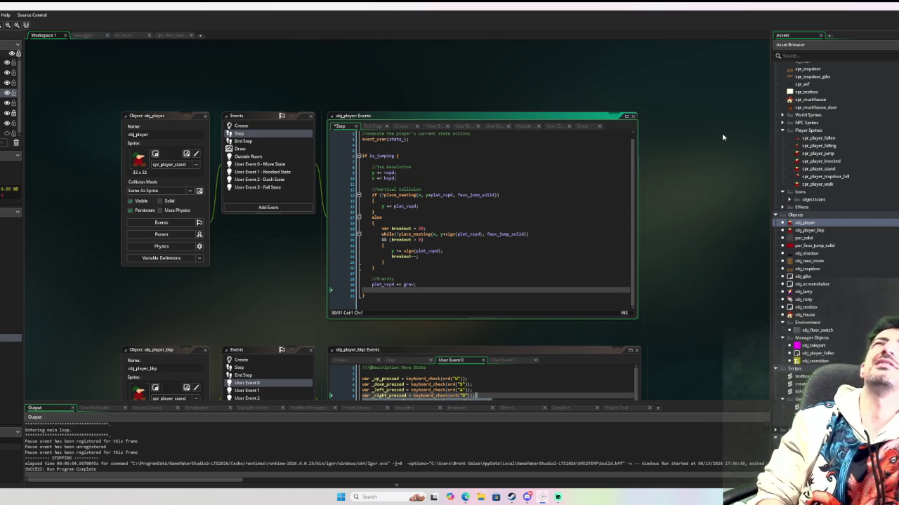
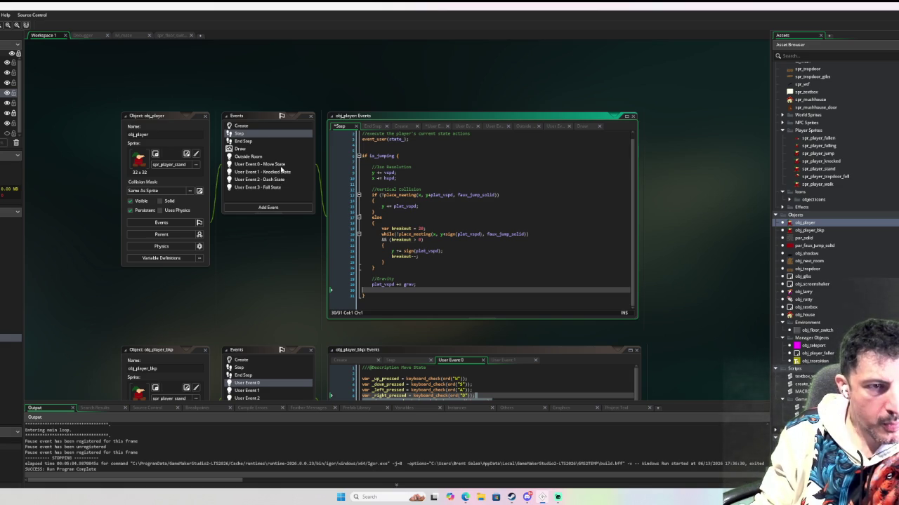
# Open obj_player's User Event 0 - Move State code and look over it
pyautogui.click(281, 165)
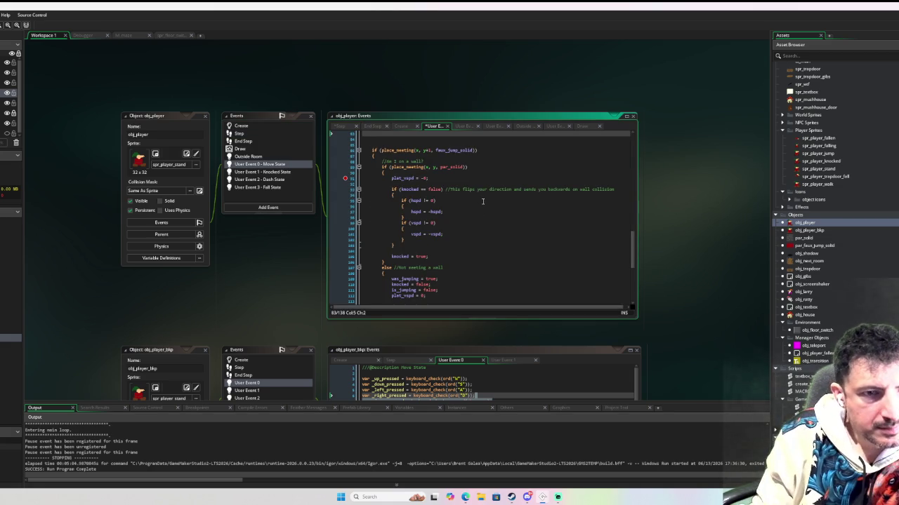
pyautogui.scroll(2, 482, 202)
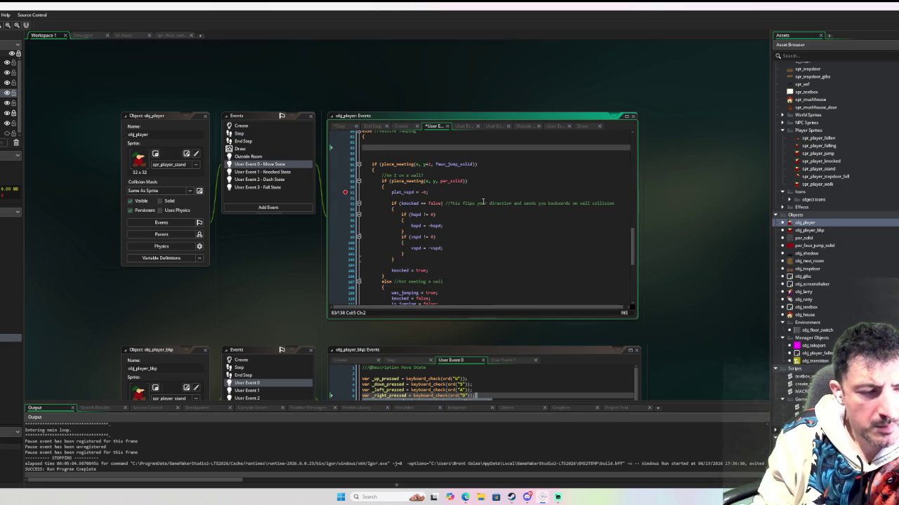
pyautogui.scroll(3, 482, 201)
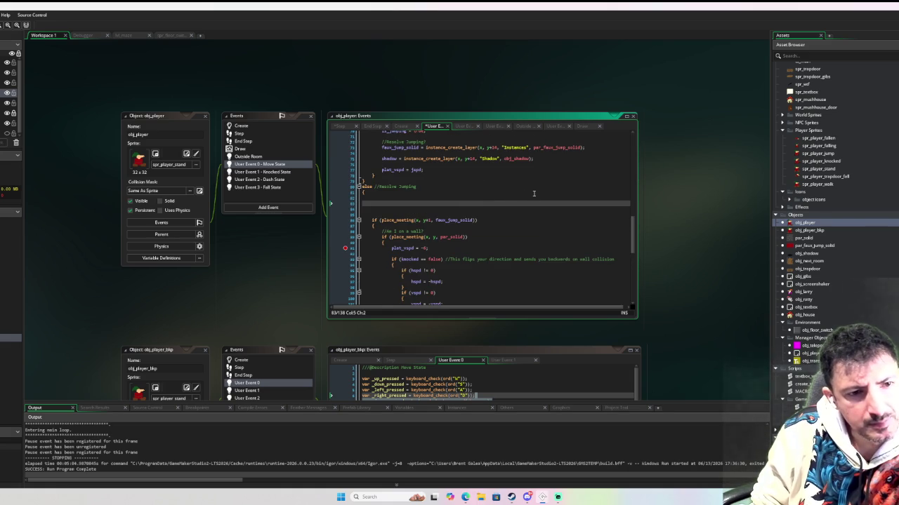
pyautogui.scroll(-2, 533, 193)
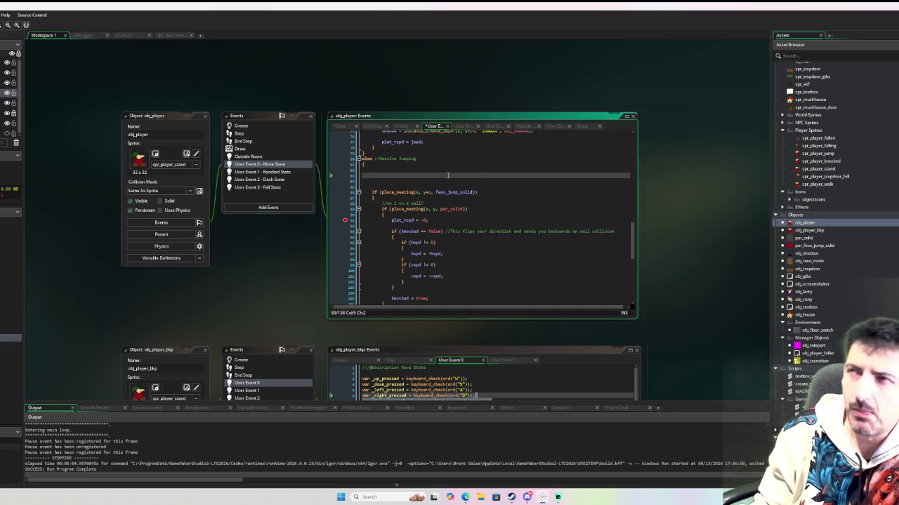
pyautogui.scroll(5, 447, 175)
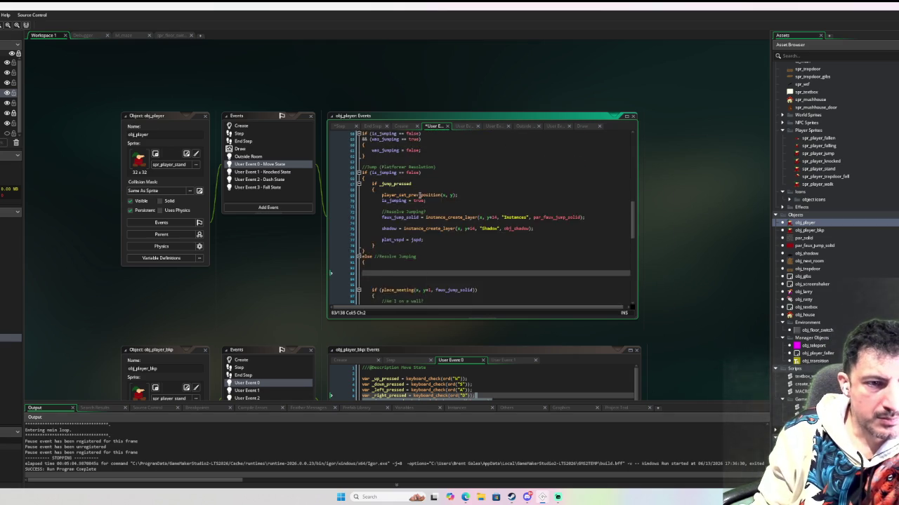
pyautogui.scroll(-2, 394, 242)
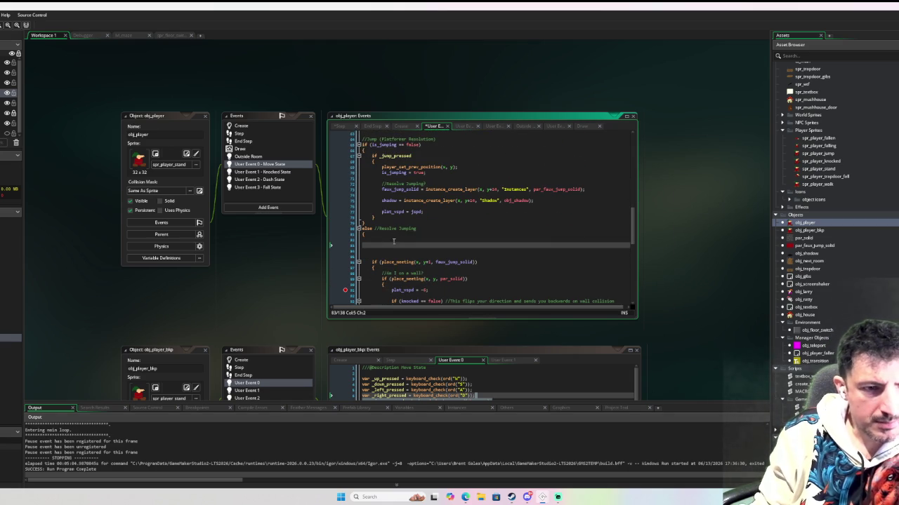
pyautogui.click(275, 134)
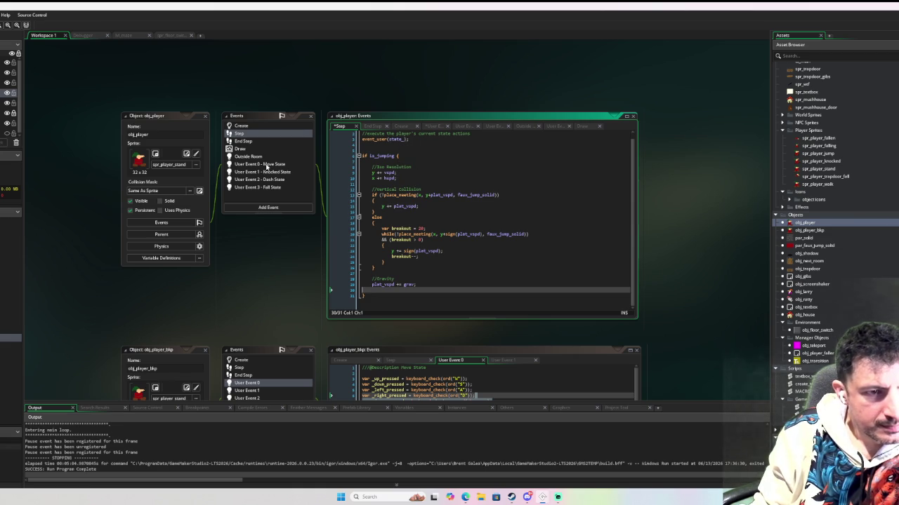
# Delete the two blank lines under else //Resolve Jumping and make the code editor taller
pyautogui.press('Down')
pyautogui.press('BackSpace')
pyautogui.press('BackSpace')
pyautogui.press('BackSpace')
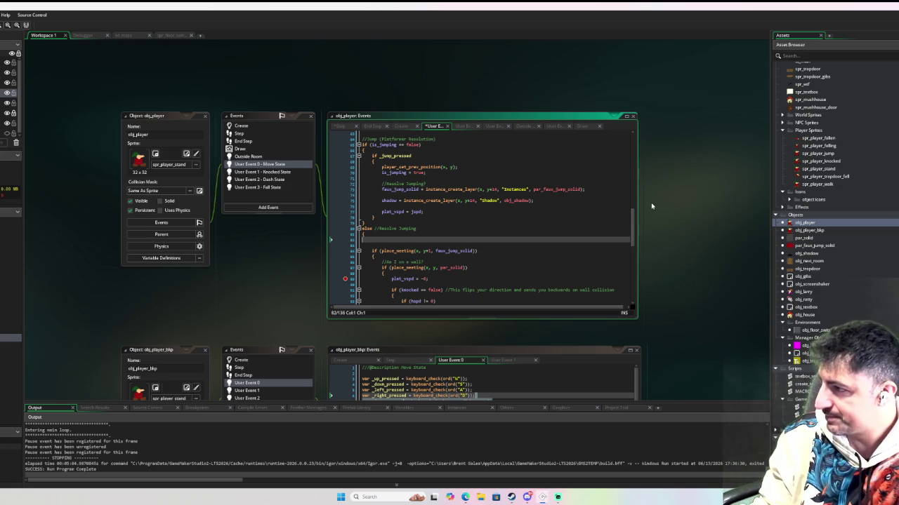
pyautogui.scroll(-2, 478, 227)
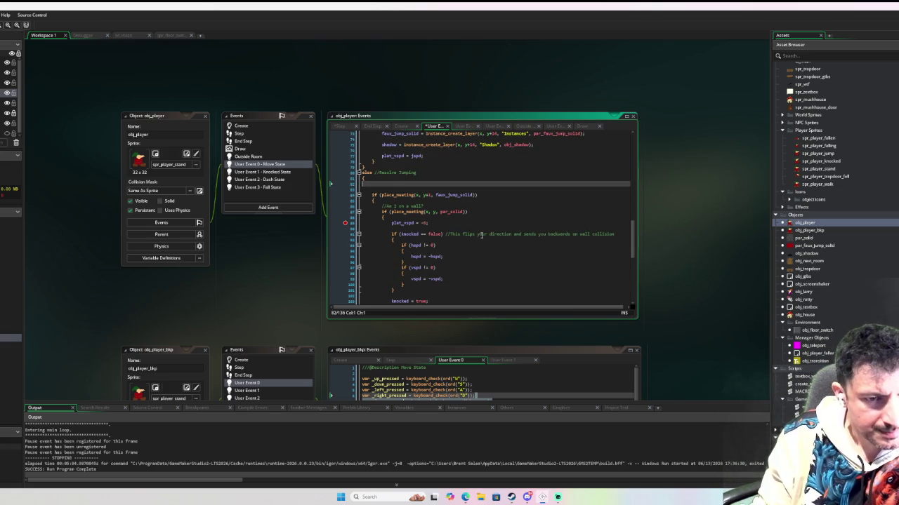
pyautogui.scroll(-1, 481, 234)
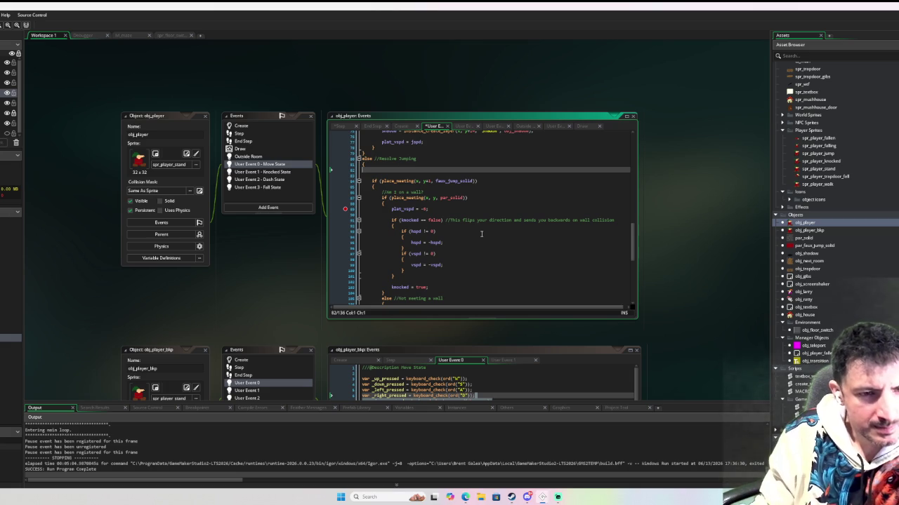
pyautogui.moveTo(301, 264); pyautogui.dragTo(270, 268)
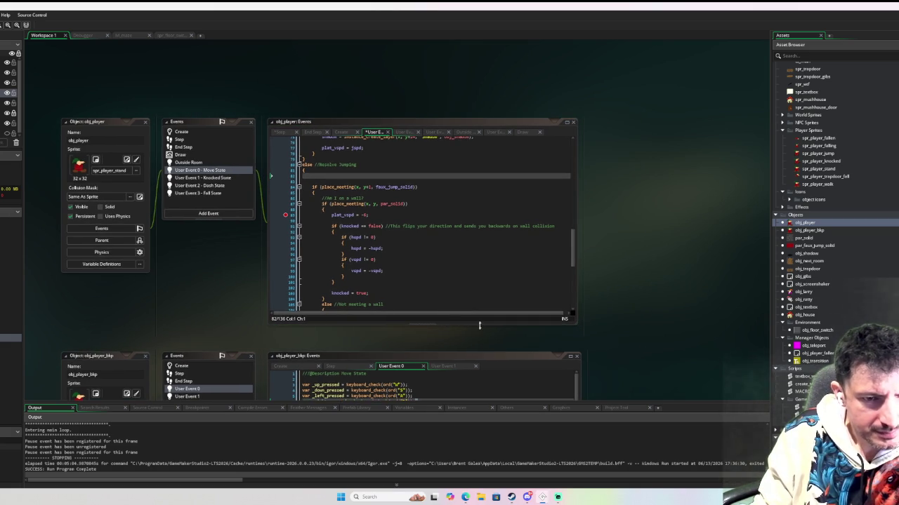
pyautogui.moveTo(479, 325); pyautogui.dragTo(478, 344)
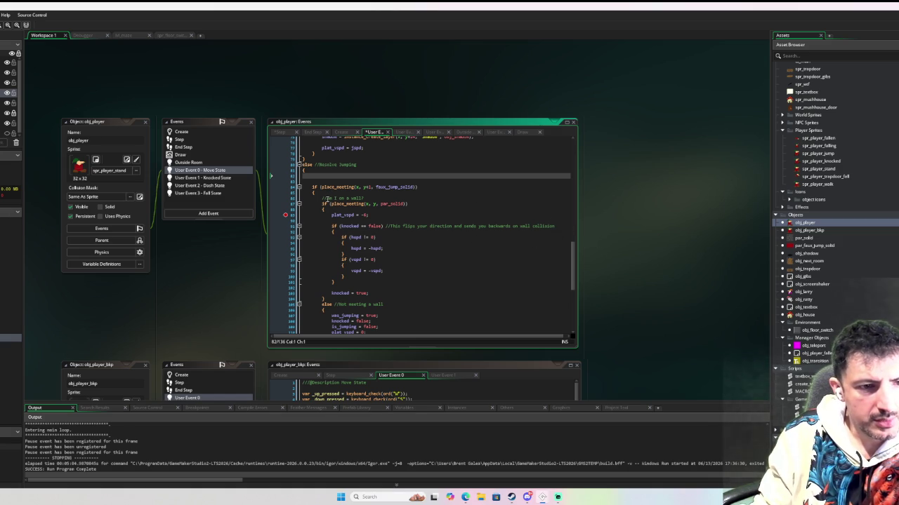
# Add change_state(player_state.knocked); on a new line below knocked = true, then search for knocked
pyautogui.click(379, 293)
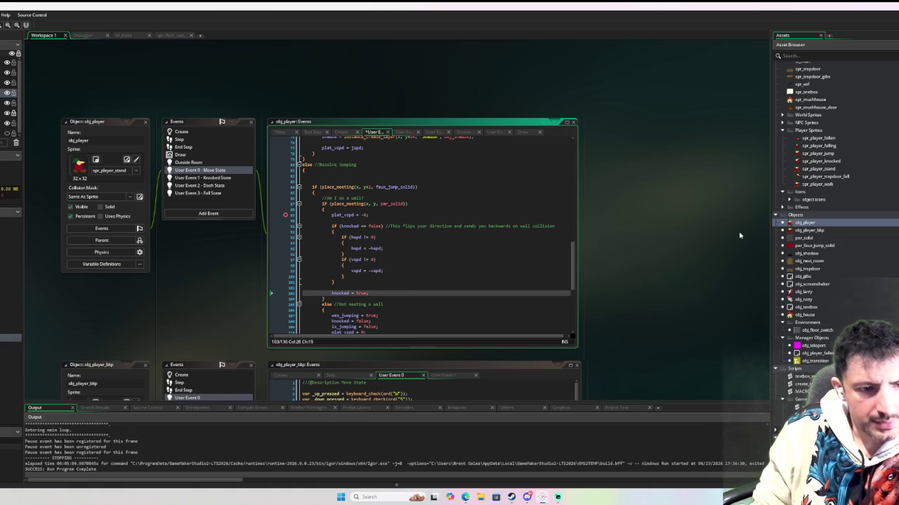
pyautogui.press('Return')
pyautogui.write('change_state(')
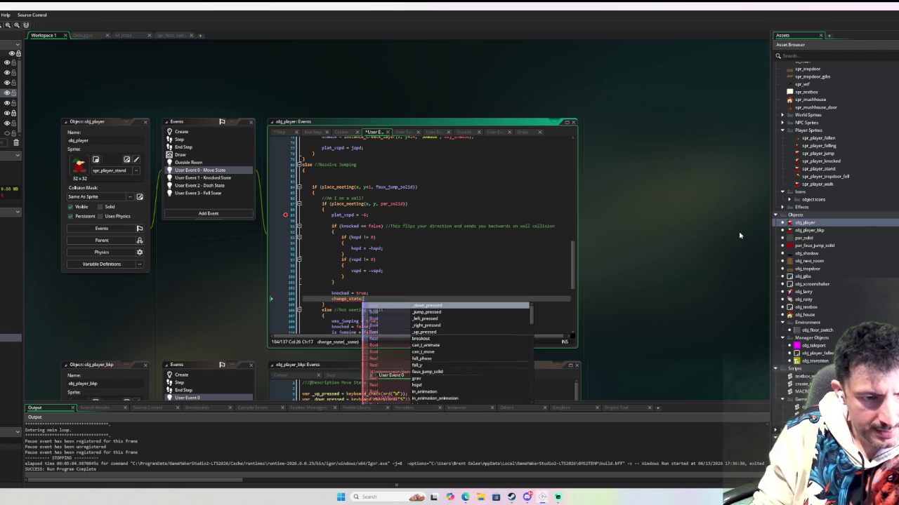
pyautogui.write('player')
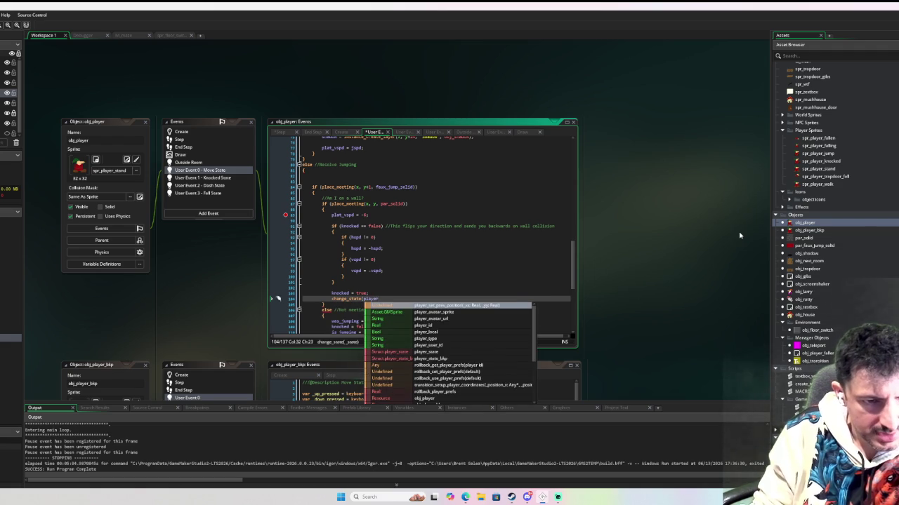
pyautogui.write('_state.knocked);')
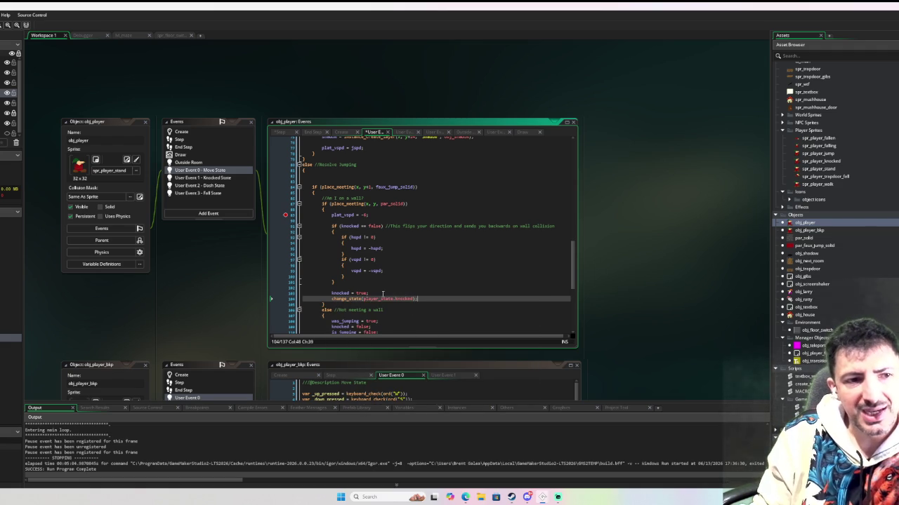
pyautogui.doubleClick(344, 293)
pyautogui.hotkey('ctrl', 'f')
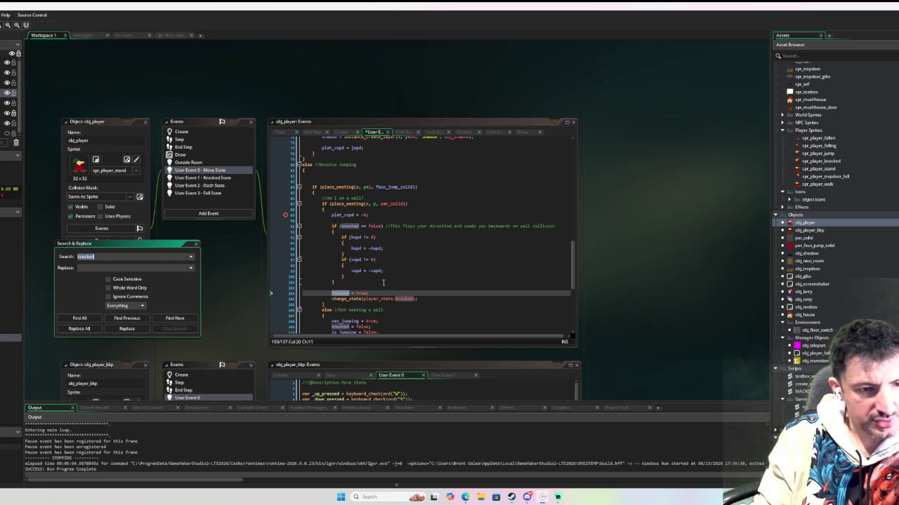
# List every use of knocked with Find All, then delete the knocked = true line
pyautogui.click(82, 318)
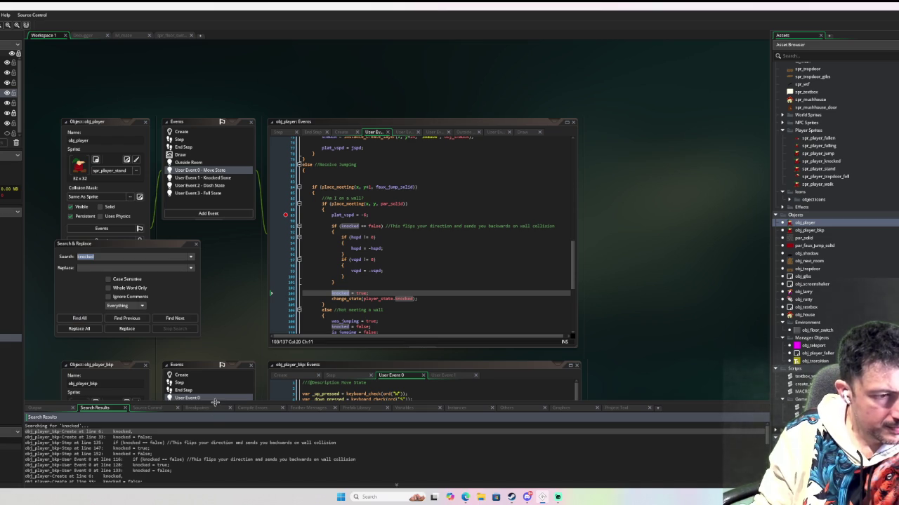
pyautogui.moveTo(214, 403); pyautogui.dragTo(221, 352)
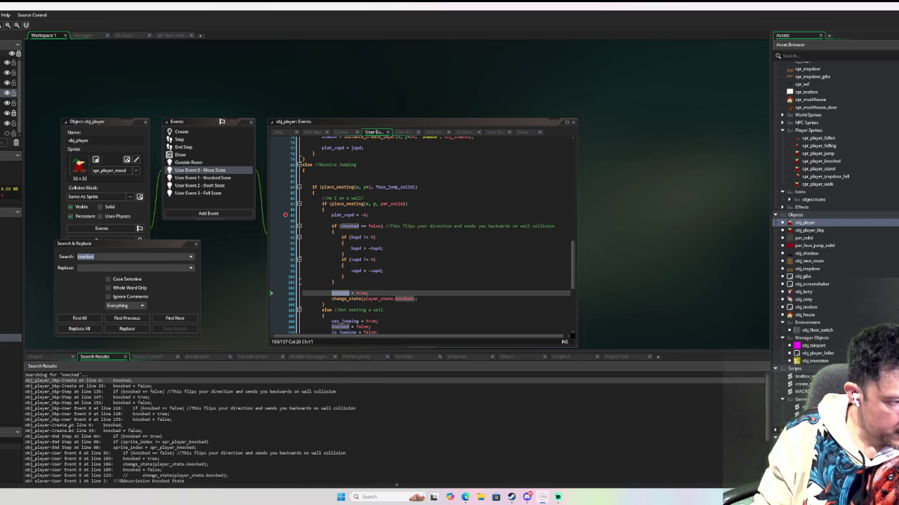
pyautogui.scroll(-2, 105, 426)
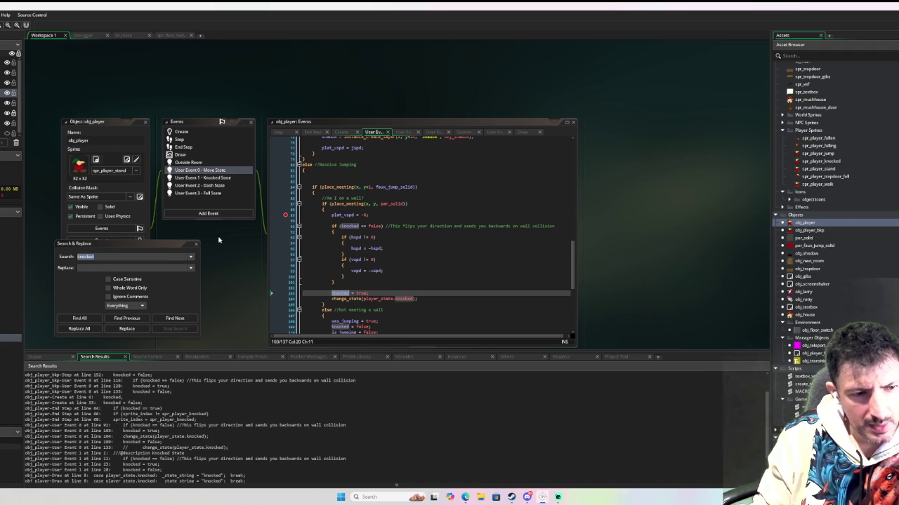
pyautogui.click(196, 244)
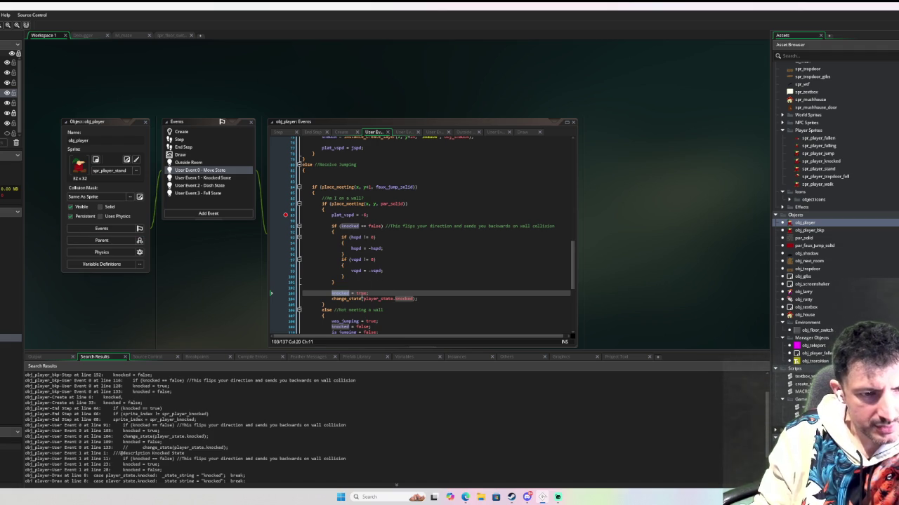
pyautogui.click(332, 294)
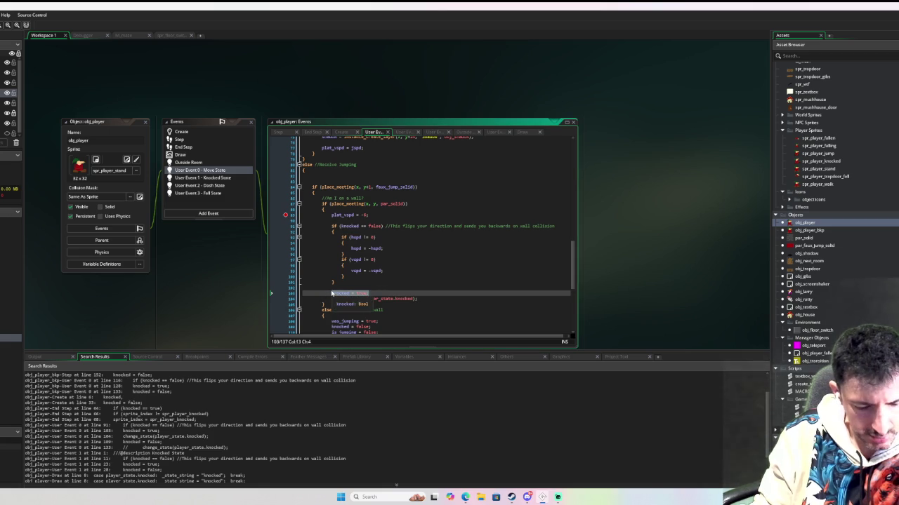
pyautogui.press('Delete')
# Open change_state and add an else if player_state.knocked branch setting knocked = true
pyautogui.middleClick(343, 299)
pyautogui.click(556, 163)
pyautogui.press('Return')
pyautogui.press('Return')
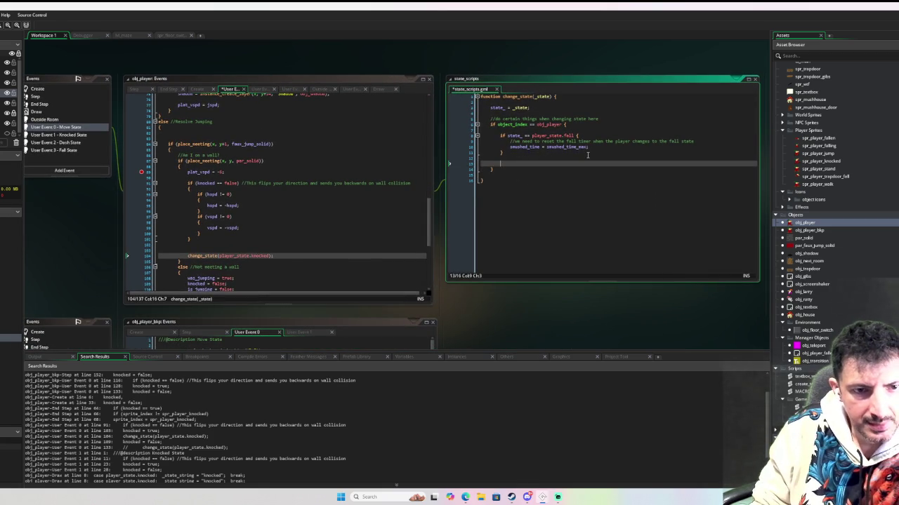
pyautogui.click(588, 155)
pyautogui.write('else')
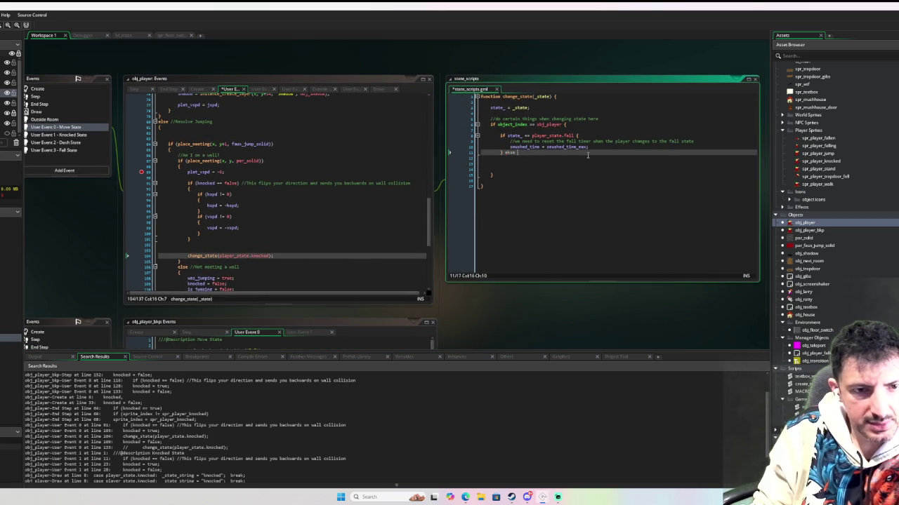
pyautogui.write(' if state_ ')
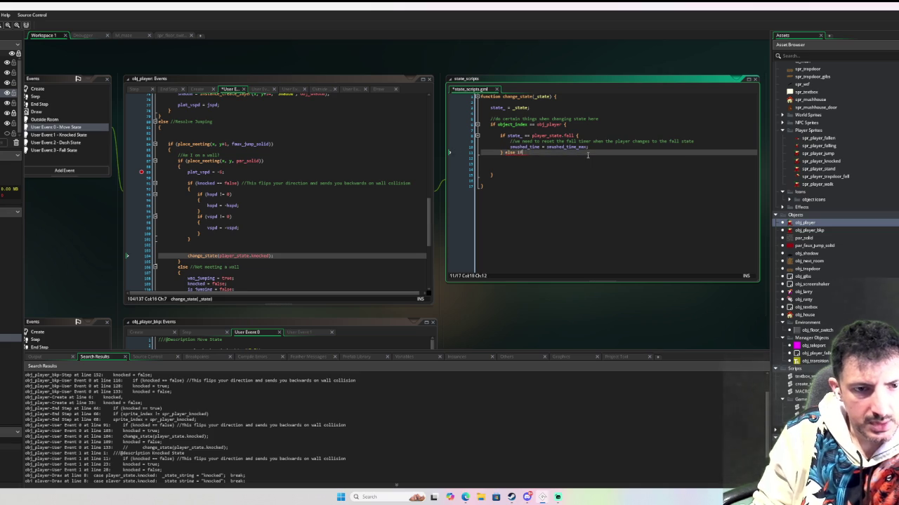
pyautogui.write('== player_state.knocked')
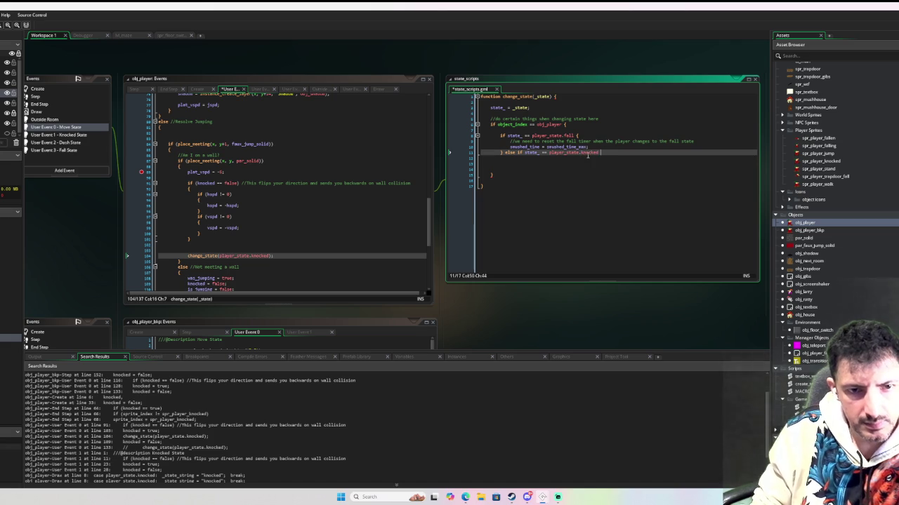
pyautogui.write(' {')
pyautogui.press('Return')
pyautogui.write('knocked = true;')
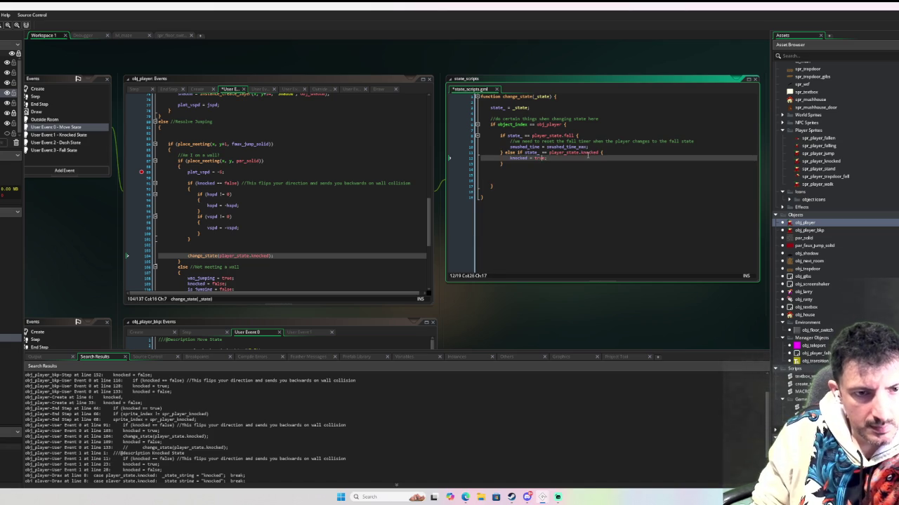
# Add a state_ == player_state.move branch setting knocked = false before the fall-state check
pyautogui.press('Home')
pyautogui.press('Return')
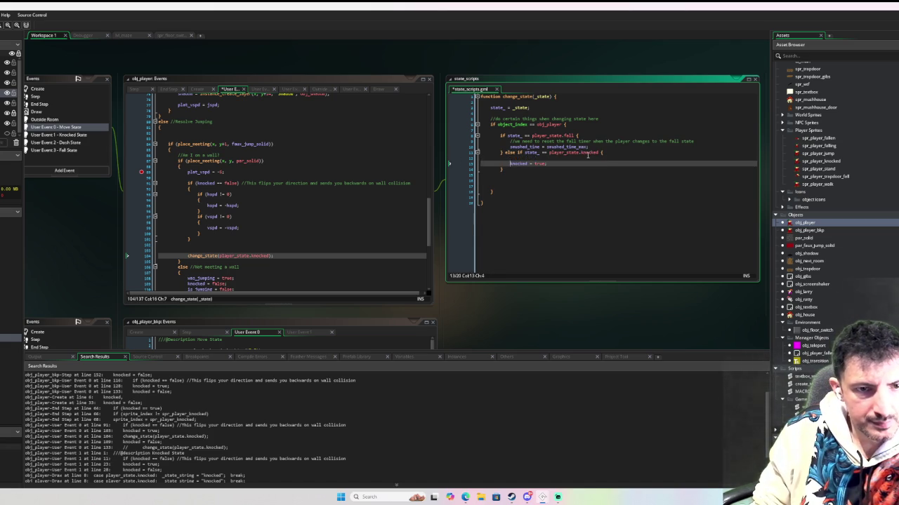
pyautogui.press('Up')
pyautogui.press('Up')
pyautogui.press('Up')
pyautogui.press('Return')
pyautogui.press('Return')
pyautogui.press('Down')
pyautogui.write('else')
pyautogui.press('Up')
pyautogui.press('Up')
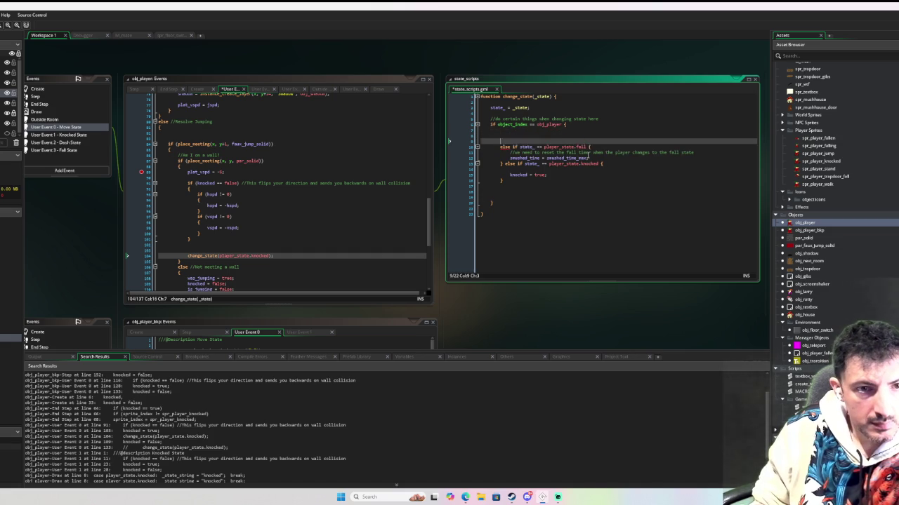
pyautogui.write('tate_ == player_state.mo')
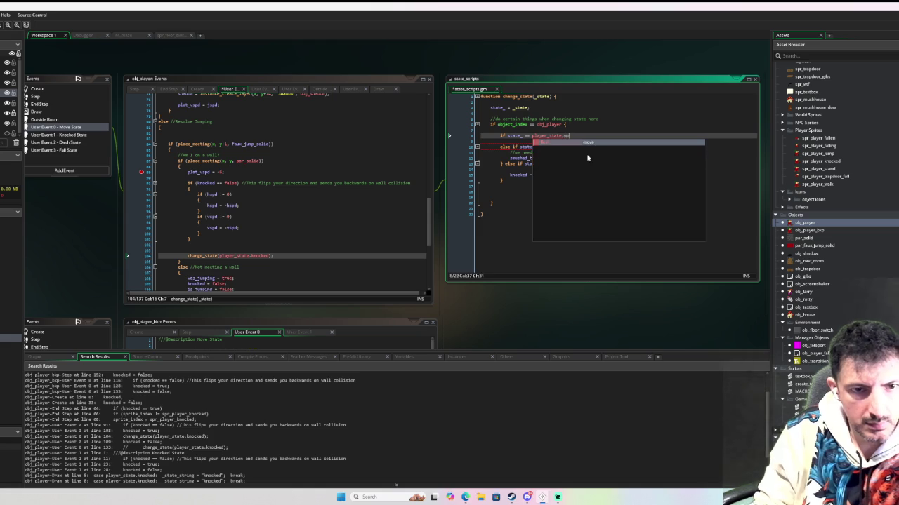
pyautogui.press('Return')
pyautogui.write('{')
pyautogui.press('Down')
pyautogui.press('Down')
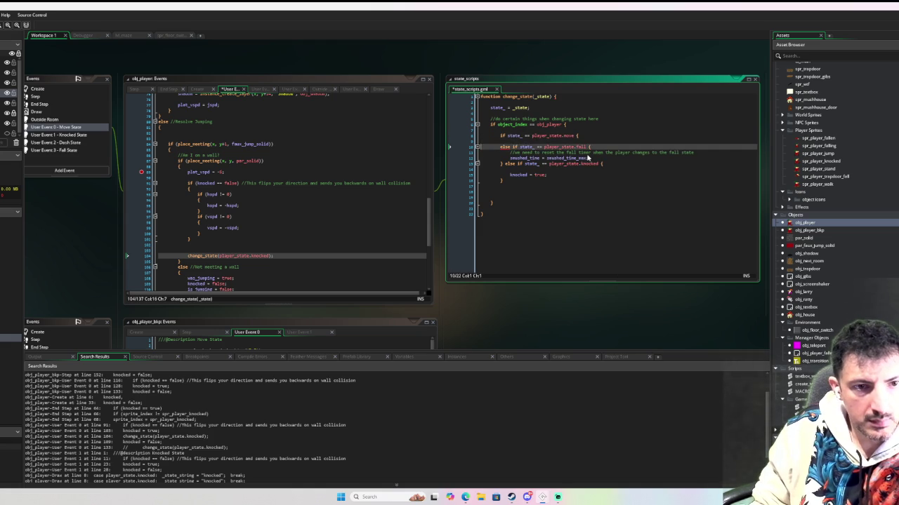
pyautogui.write('}')
pyautogui.press('Up')
pyautogui.write('knocked = true;')
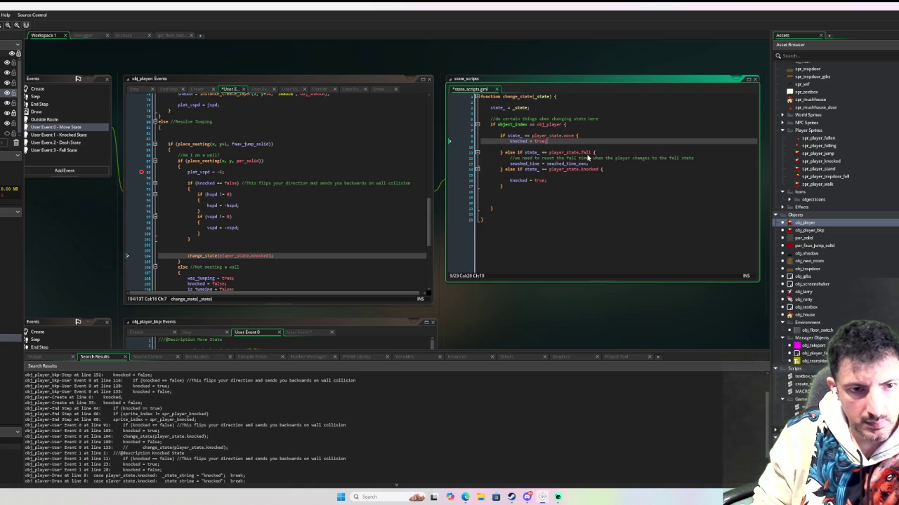
pyautogui.write('false')
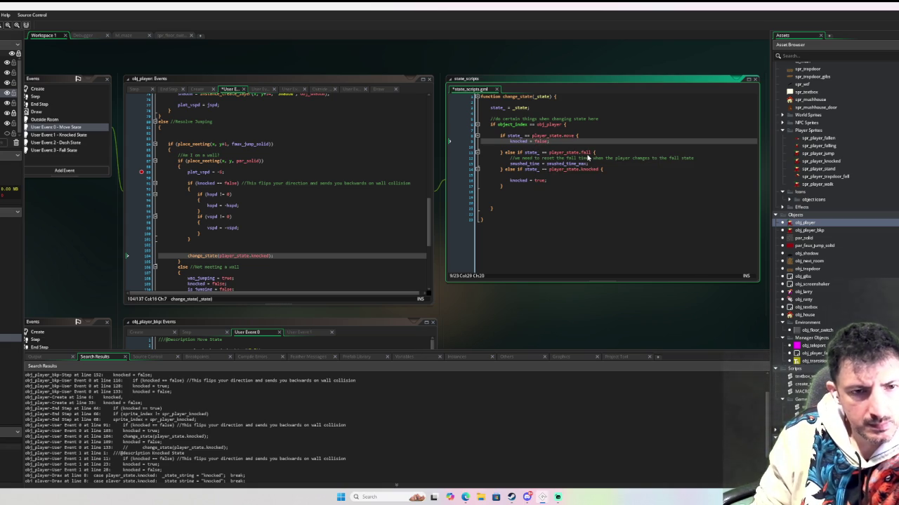
# Review change_state and delete the blank line before the knocked state change
pyautogui.click(520, 209)
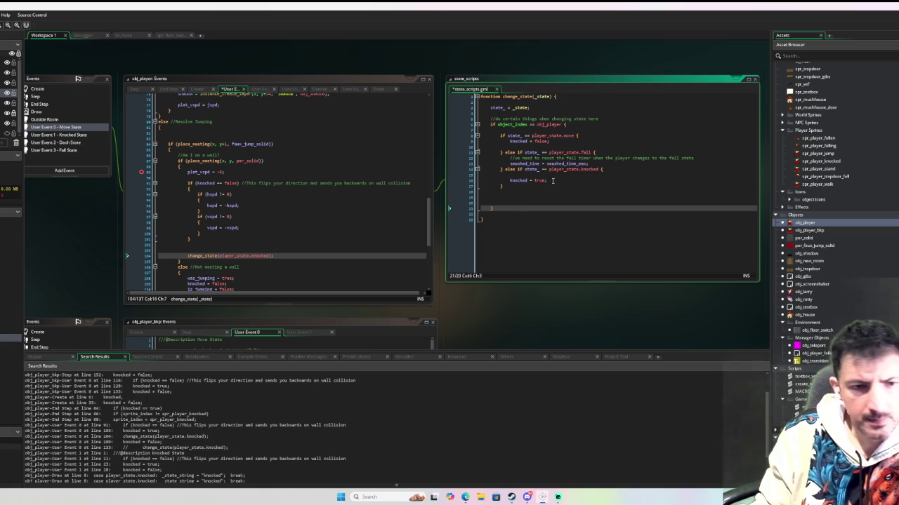
pyautogui.click(558, 146)
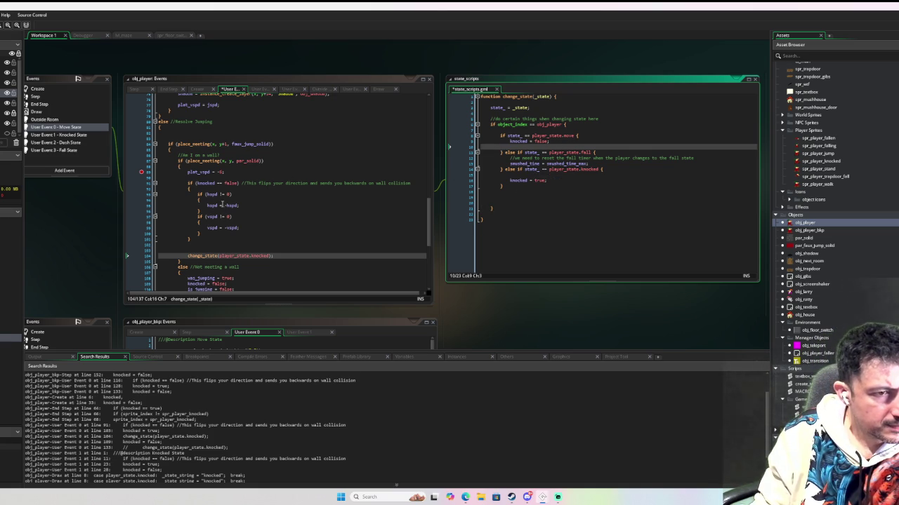
pyautogui.scroll(-2, 222, 211)
pyautogui.click(206, 222)
pyautogui.press('BackSpace')
pyautogui.press('BackSpace')
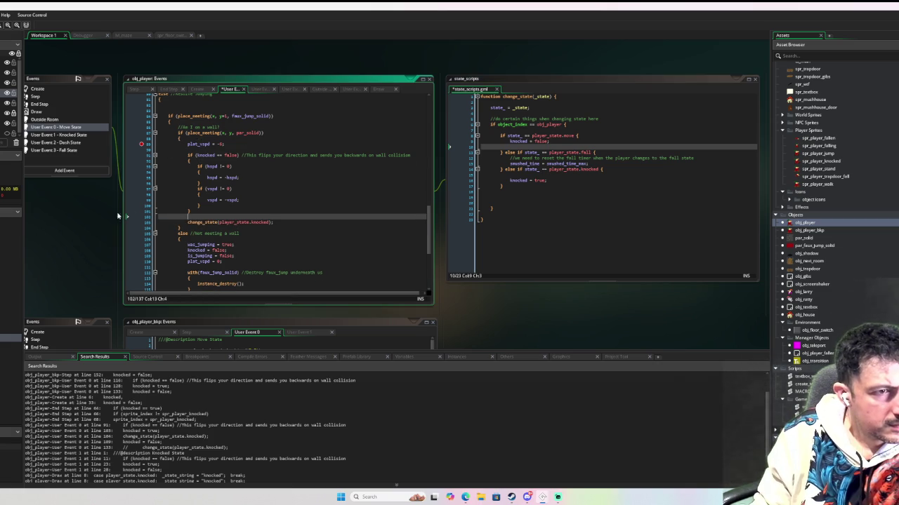
# Review the Move State wall-collision code around the plat_vspd line
pyautogui.moveTo(89, 222); pyautogui.dragTo(139, 223)
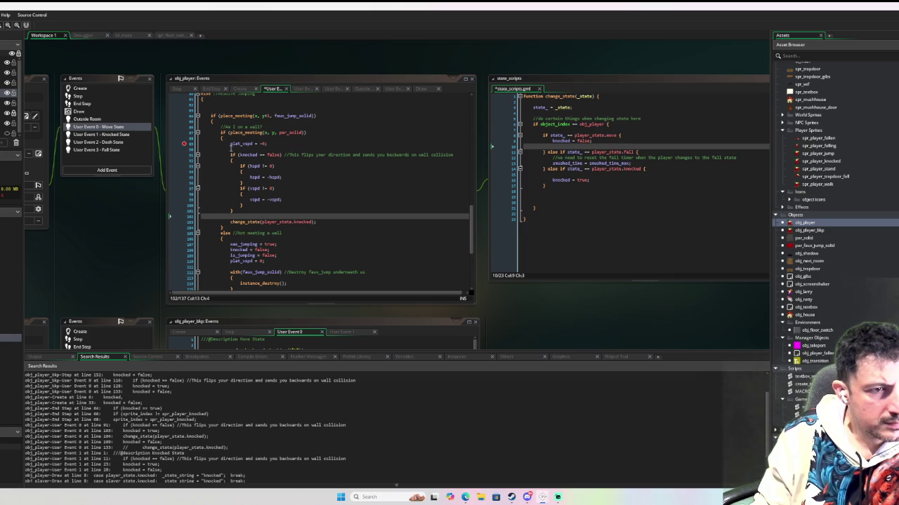
pyautogui.click(230, 160)
pyautogui.click(233, 144)
pyautogui.scroll(-2, 234, 144)
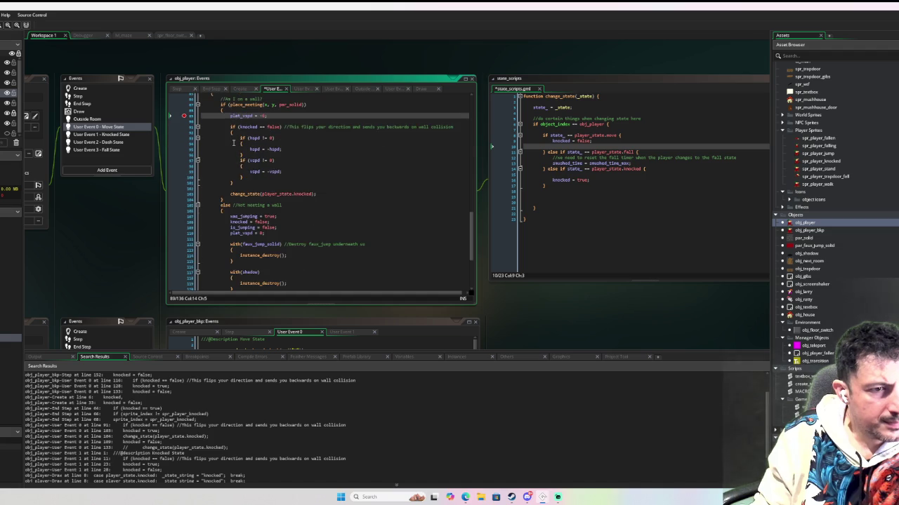
pyautogui.scroll(2, 232, 144)
pyautogui.scroll(3, 307, 166)
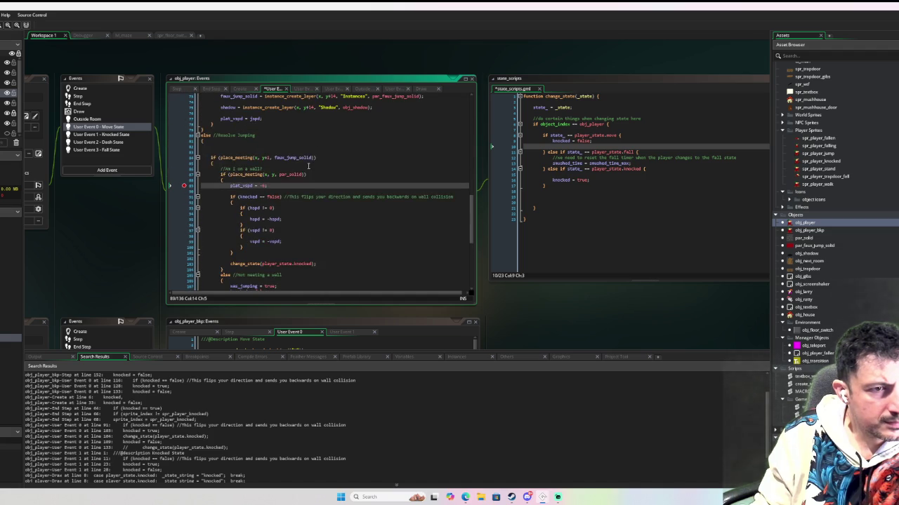
pyautogui.scroll(-5, 297, 168)
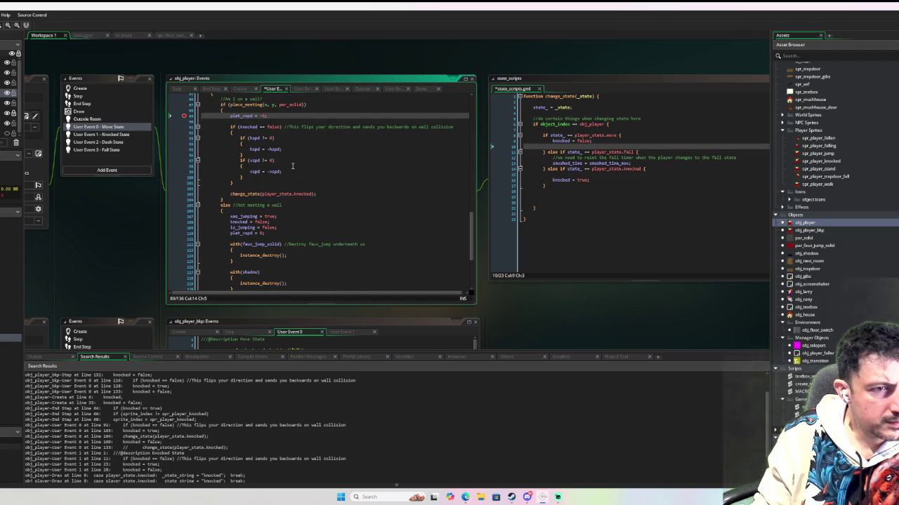
pyautogui.scroll(-1, 292, 166)
pyautogui.scroll(-2, 293, 165)
pyautogui.scroll(-3, 318, 192)
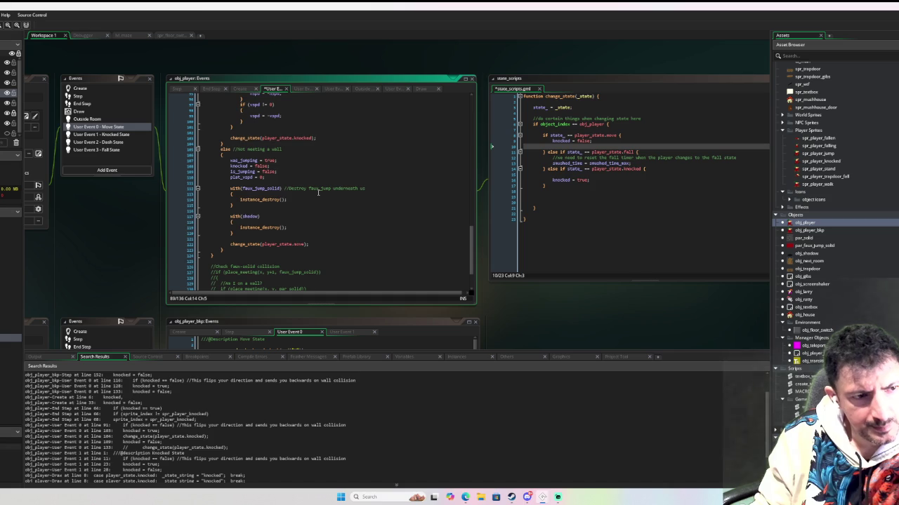
pyautogui.scroll(2, 313, 188)
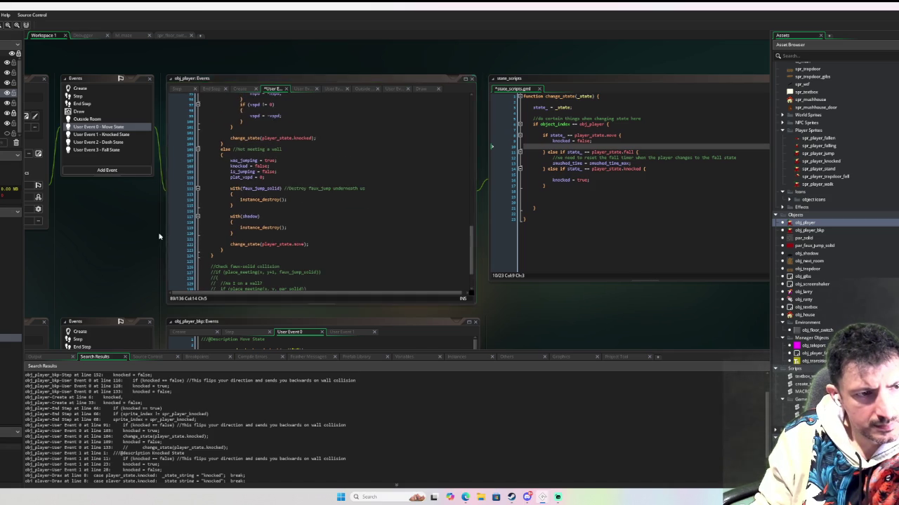
# Bring obj_player into view and open its Fall State event code
pyautogui.moveTo(159, 234); pyautogui.dragTo(253, 242)
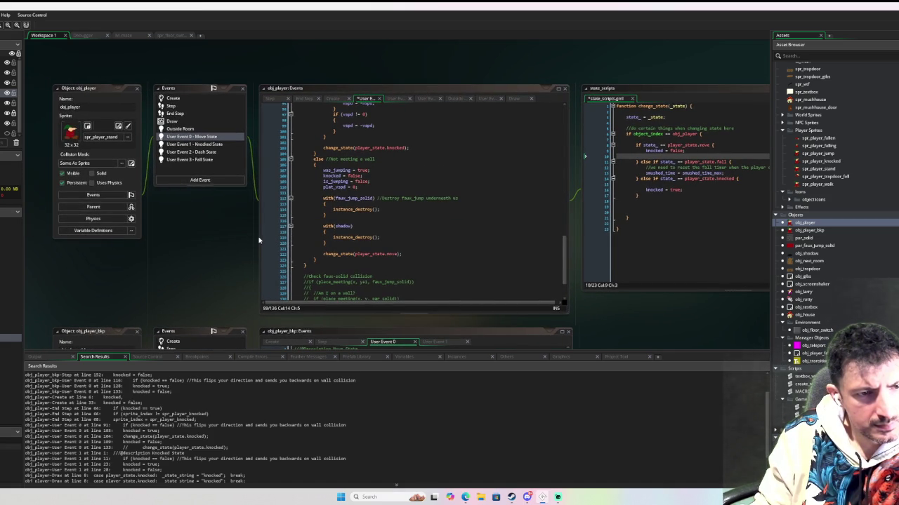
pyautogui.scroll(3, 369, 221)
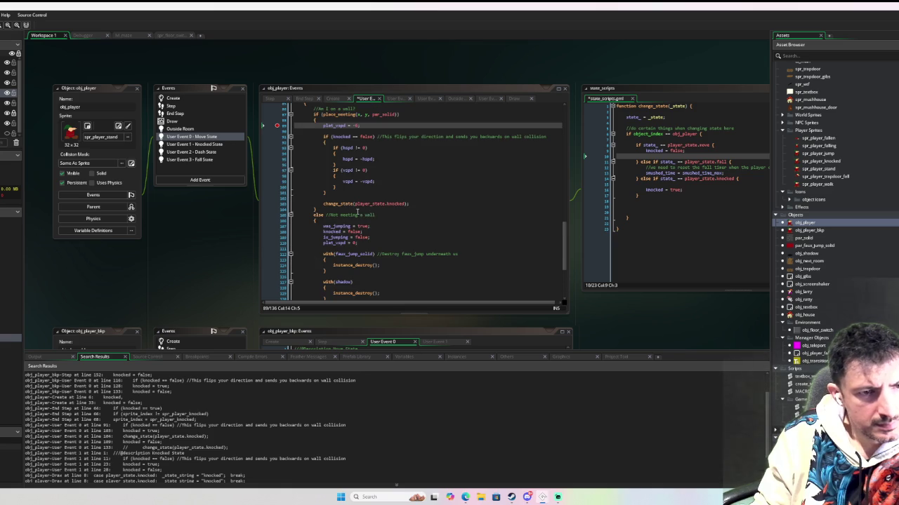
pyautogui.click(210, 162)
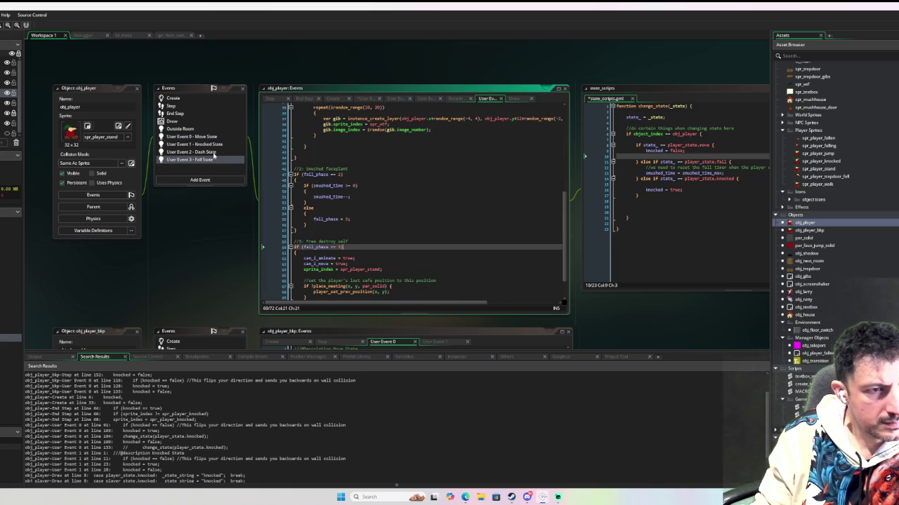
# In Knocked State, negate the place_meeting wall check and delete the bounce block through the else line
pyautogui.click(211, 145)
pyautogui.click(443, 184)
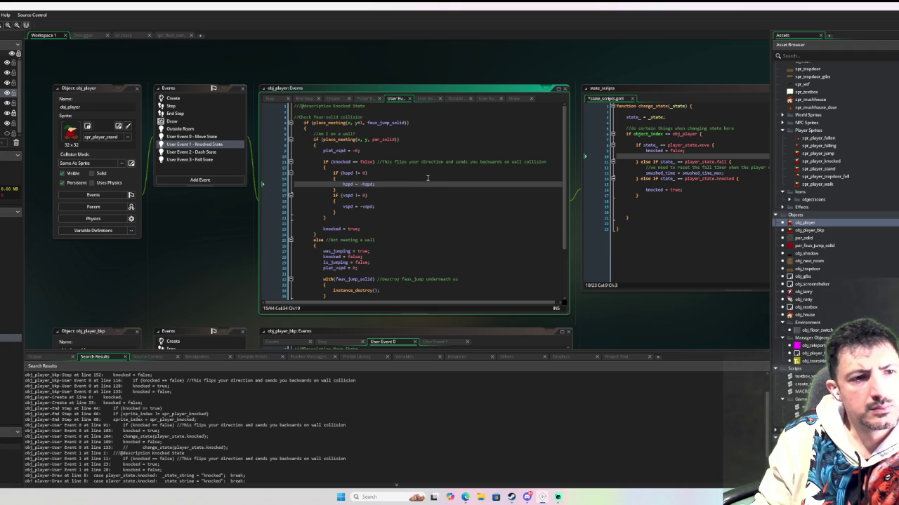
pyautogui.moveTo(373, 226)
pyautogui.mouseDown()
pyautogui.moveTo(355, 228)
pyautogui.moveTo(335, 168)
pyautogui.mouseUp()
pyautogui.click(326, 239)
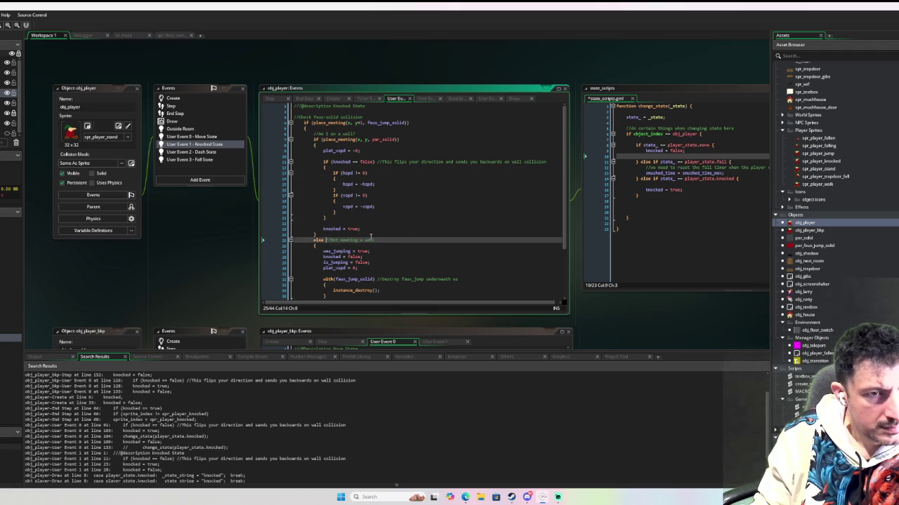
pyautogui.moveTo(314, 133)
pyautogui.mouseDown()
pyautogui.moveTo(393, 181)
pyautogui.moveTo(410, 231)
pyautogui.mouseUp()
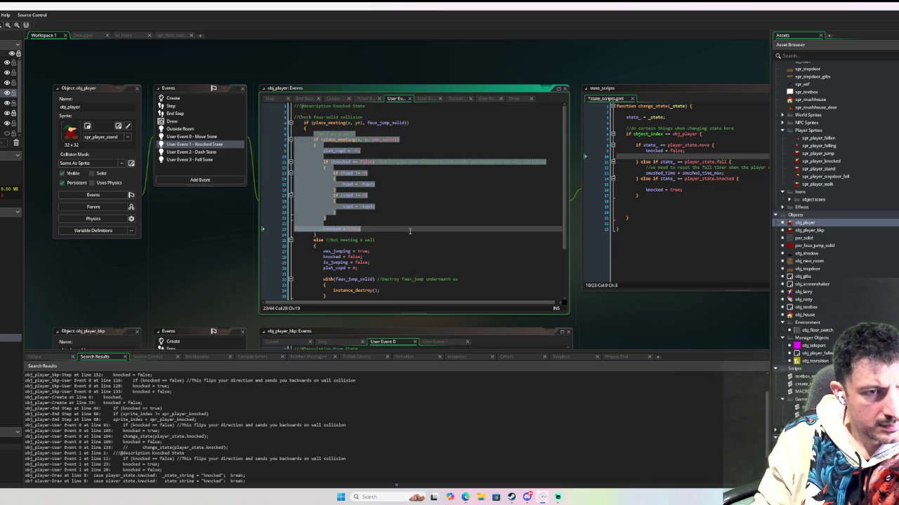
pyautogui.click(321, 139)
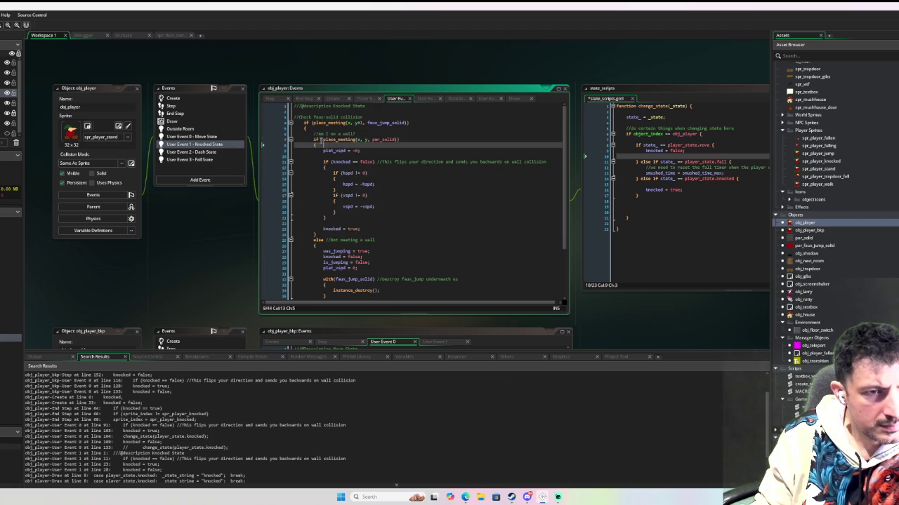
pyautogui.press('Right')
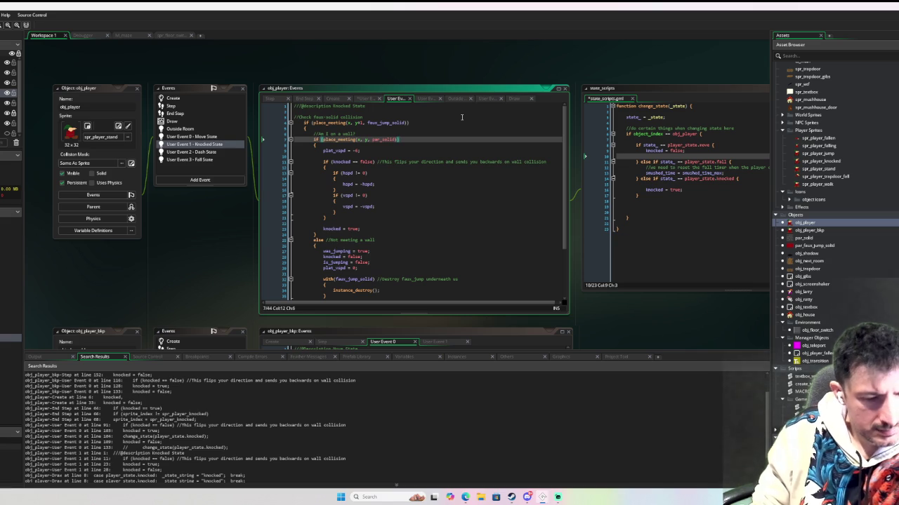
pyautogui.write('(')
pyautogui.moveTo(316, 243); pyautogui.dragTo(315, 145)
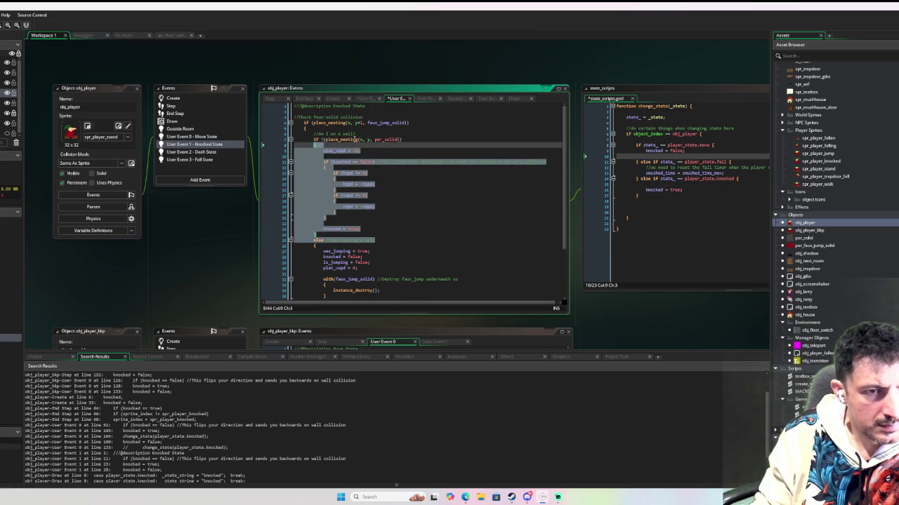
pyautogui.press('Delete')
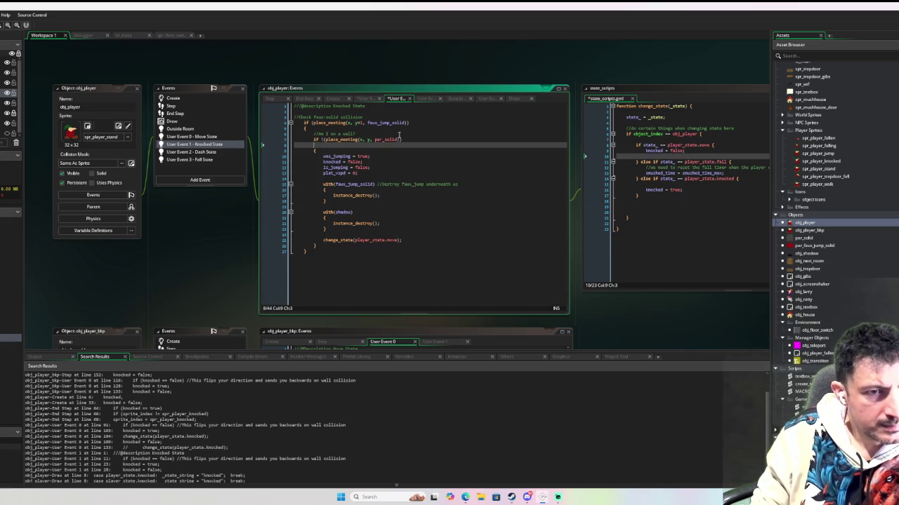
pyautogui.press('BackSpace')
pyautogui.press('BackSpace')
pyautogui.click(439, 198)
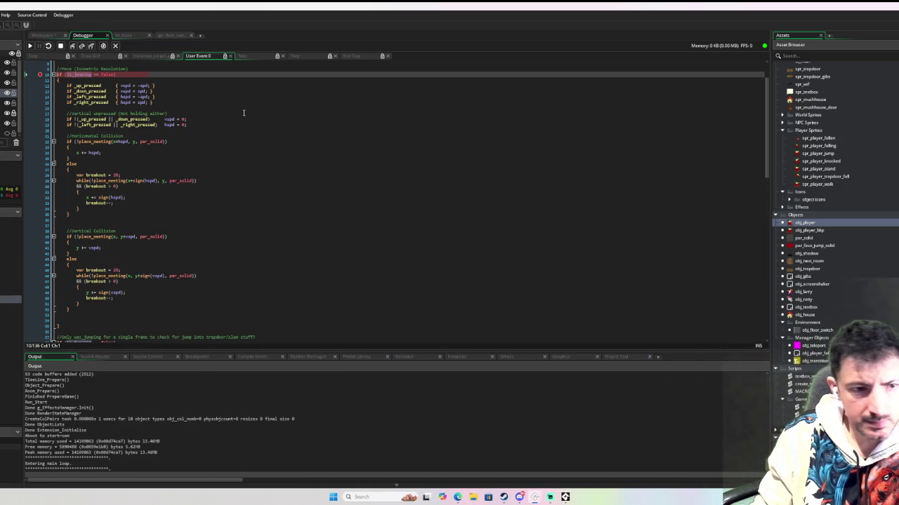
# Clear the breakpoint, resume the game, and walk the player around the map
pyautogui.click(40, 74)
pyautogui.click(30, 45)
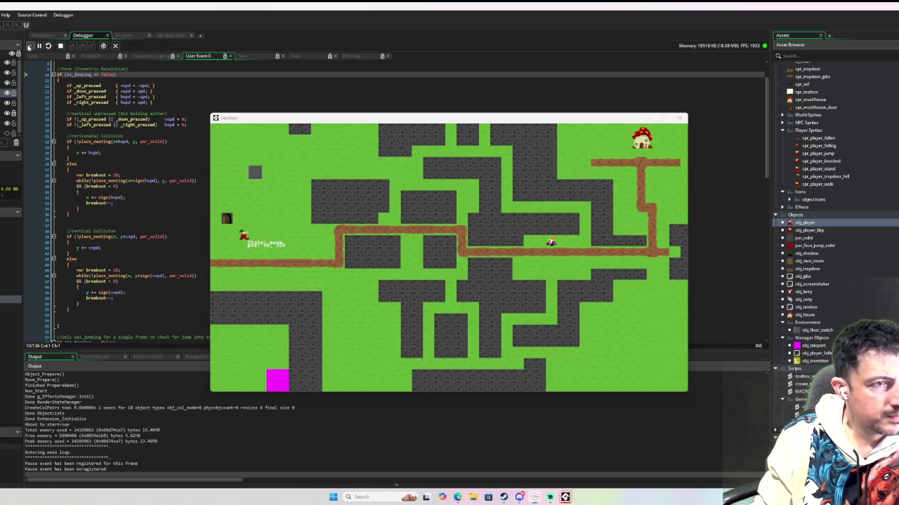
pyautogui.press('Down')
pyautogui.press('Up')
pyautogui.press('Right')
pyautogui.press('Down')
pyautogui.press('Right')
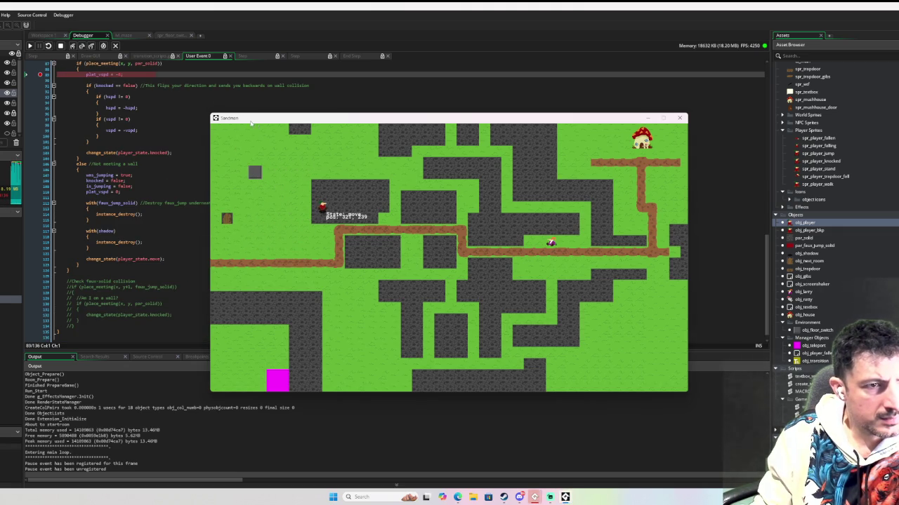
# Remove the line 89 breakpoint, resume, and walk the player to the NPC and back
pyautogui.click(42, 73)
pyautogui.click(29, 45)
pyautogui.press('Left')
pyautogui.press('Up')
pyautogui.press('Right')
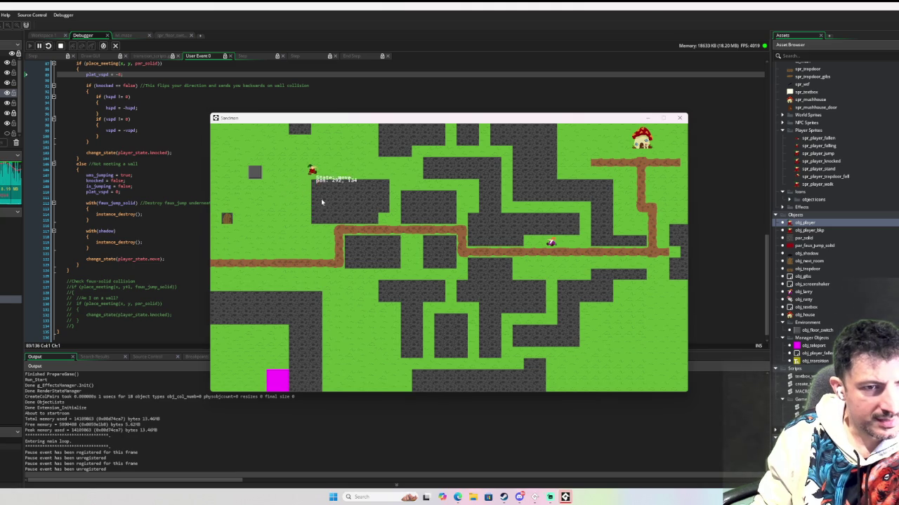
pyautogui.press('Down')
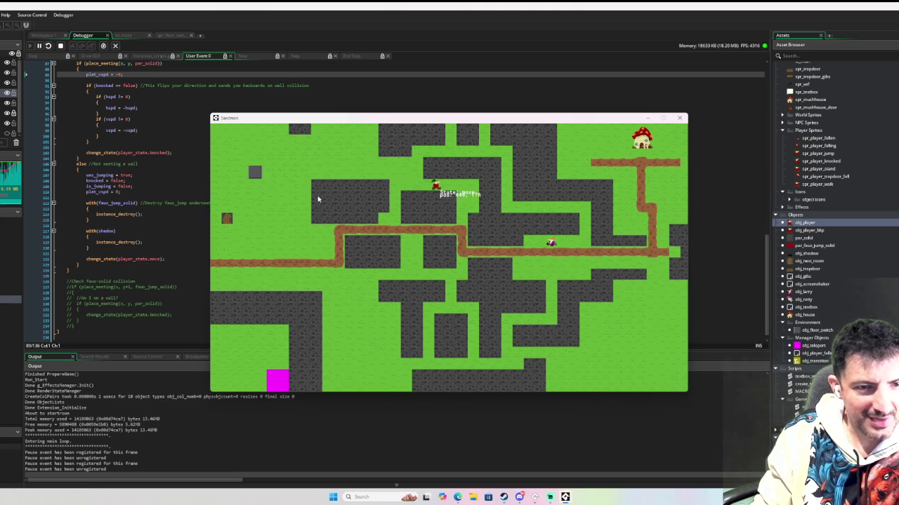
pyautogui.press('Right')
pyautogui.press('Down')
pyautogui.press('Right')
pyautogui.press('Right')
pyautogui.press('Up')
pyautogui.press('Down')
pyautogui.press('Right')
pyautogui.press('Up')
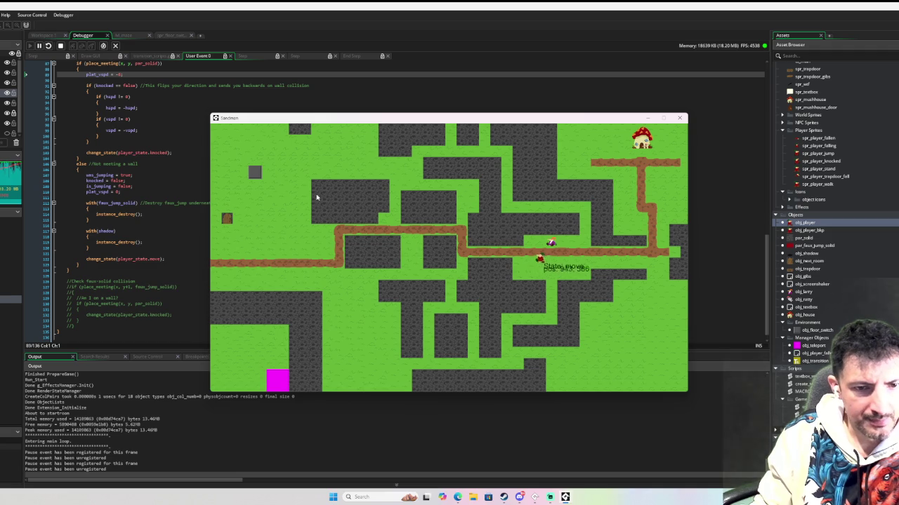
pyautogui.press('Down')
pyautogui.press('Up')
pyautogui.press('Up')
pyautogui.press('Down')
pyautogui.press('Down')
pyautogui.press('Down')
pyautogui.press('Right')
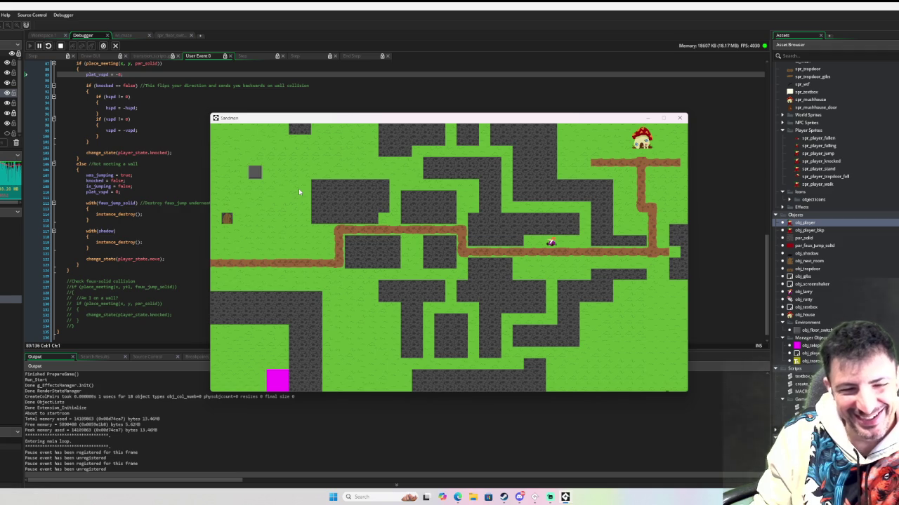
# Leave the game and inspect the Move State wall check and its speed line
pyautogui.click(680, 117)
pyautogui.click(335, 138)
pyautogui.scroll(2, 245, 180)
pyautogui.click(249, 182)
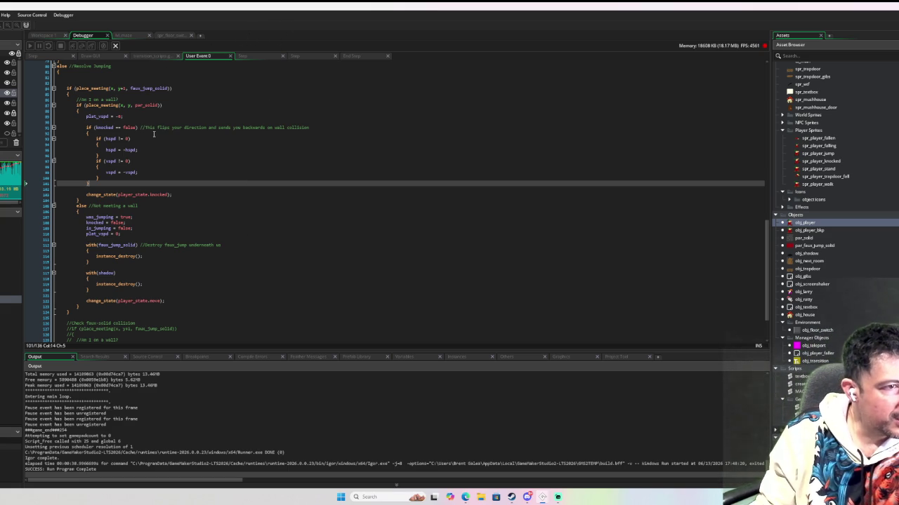
pyautogui.moveTo(125, 116); pyautogui.dragTo(73, 104)
pyautogui.click(185, 127)
# Inspect the Resolve Jumping block's plat_vspd line, then return to Workspace 1
pyautogui.scroll(4, 201, 141)
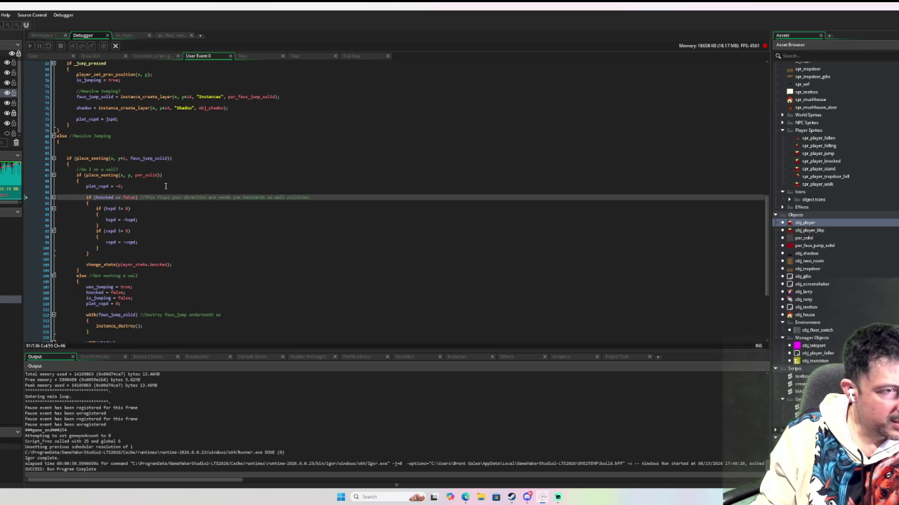
pyautogui.scroll(3, 86, 186)
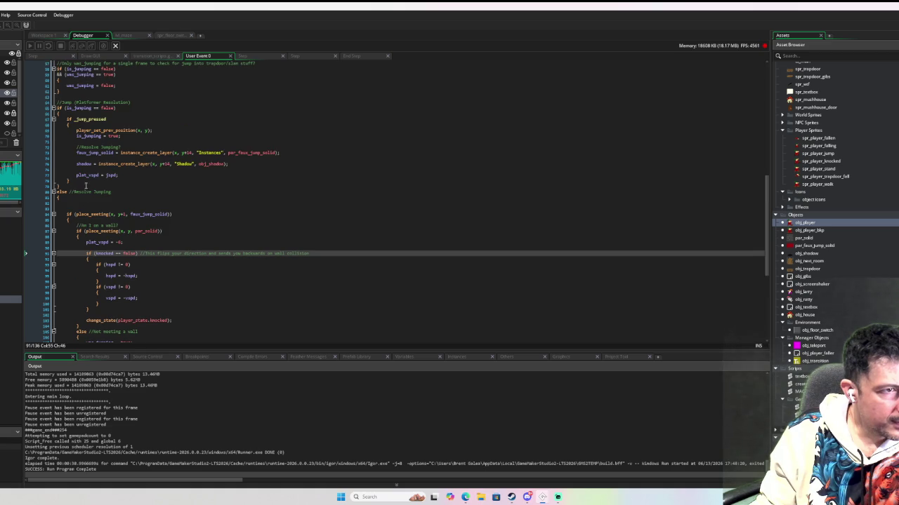
pyautogui.click(65, 108)
pyautogui.click(59, 114)
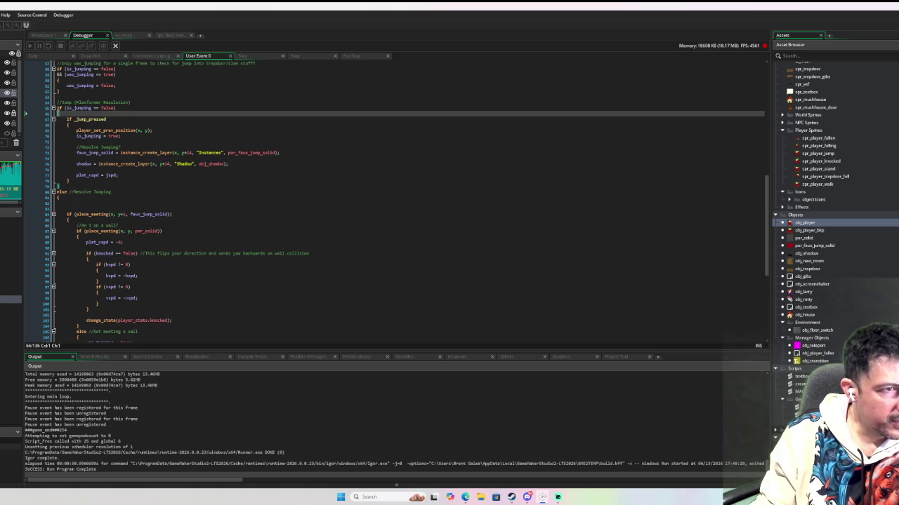
pyautogui.click(60, 198)
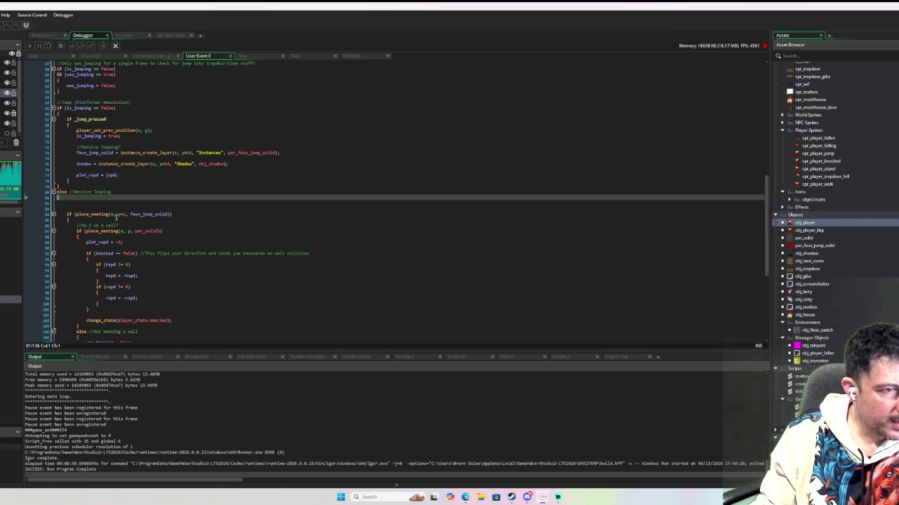
pyautogui.scroll(-2, 117, 217)
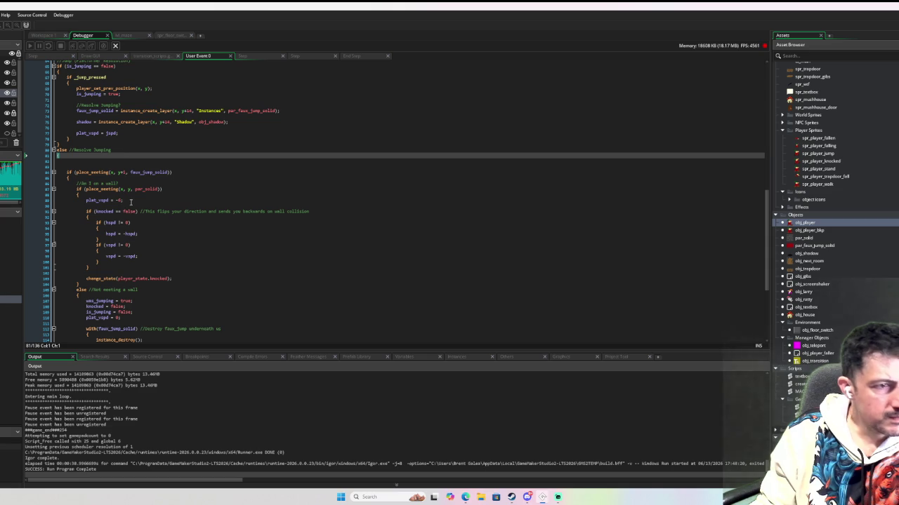
pyautogui.moveTo(131, 202); pyautogui.dragTo(86, 202)
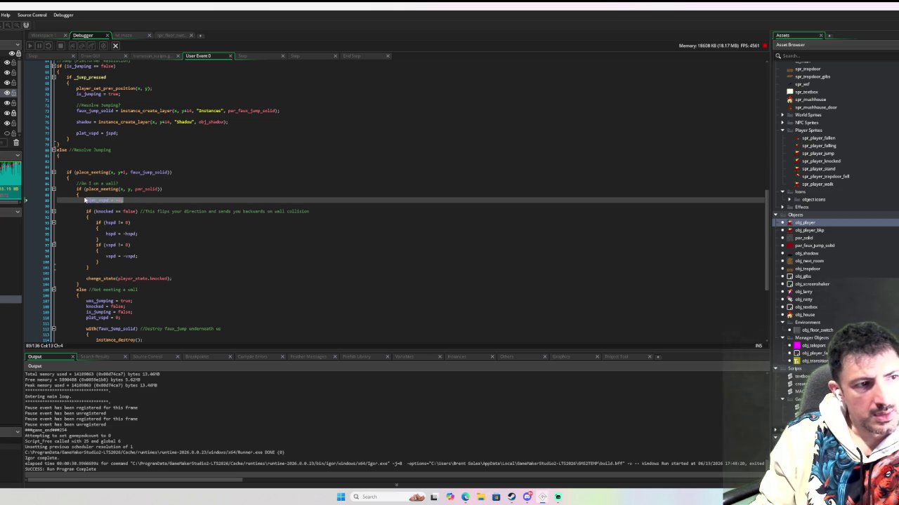
pyautogui.click(44, 35)
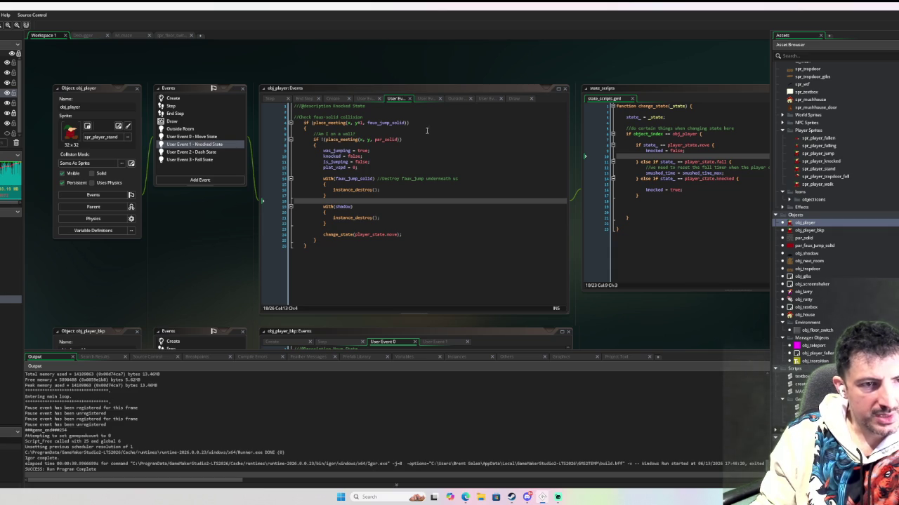
pyautogui.click(205, 137)
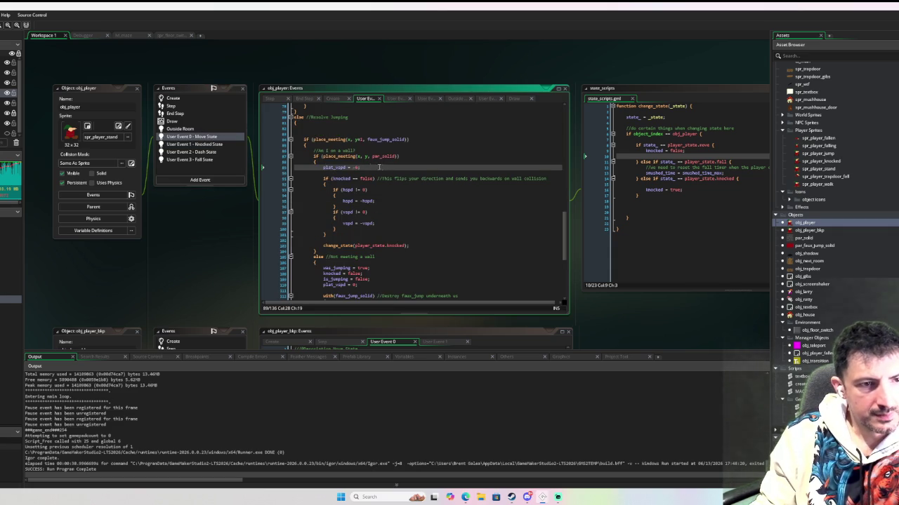
pyautogui.moveTo(311, 154); pyautogui.dragTo(363, 168)
pyautogui.hotkey('ctrl', 'c')
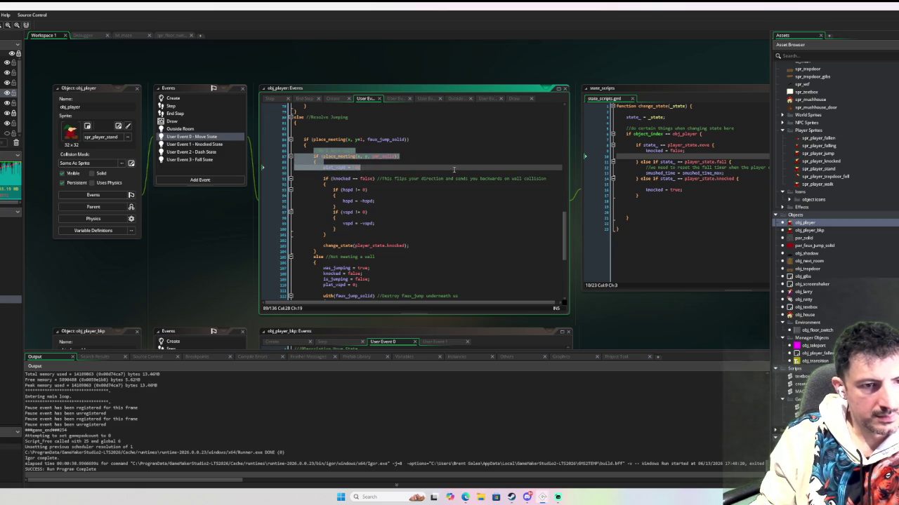
pyautogui.click(208, 144)
pyautogui.click(365, 130)
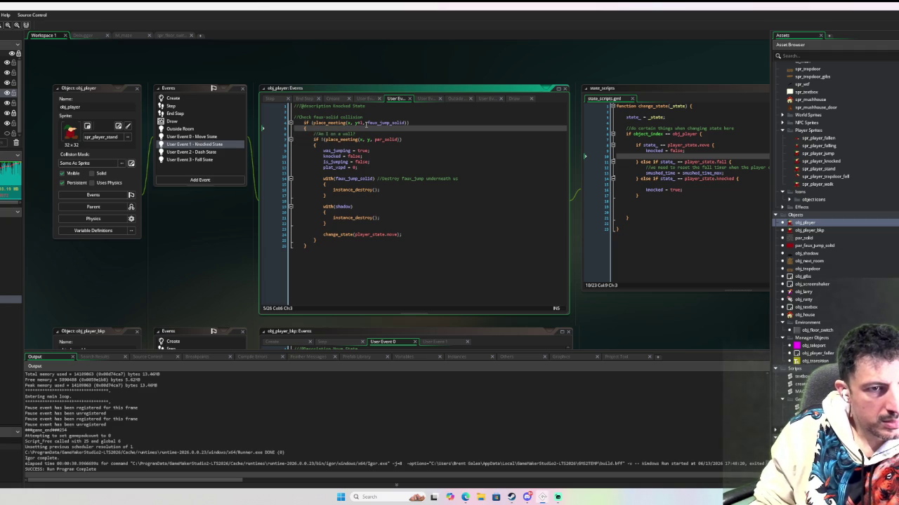
# Paste the par_solid wall check that sets plat_vspd to -6 into the Knocked State
pyautogui.press('Return')
pyautogui.press('Return')
pyautogui.press('Return')
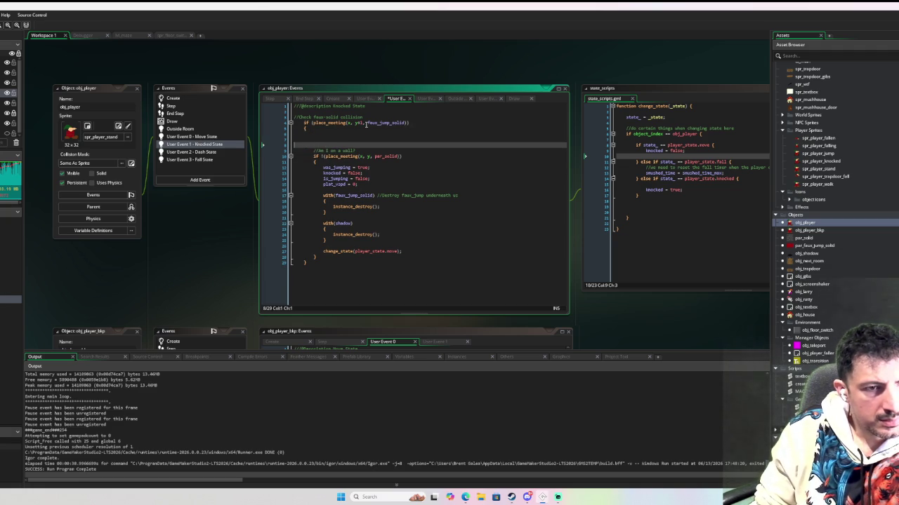
pyautogui.press('BackSpace')
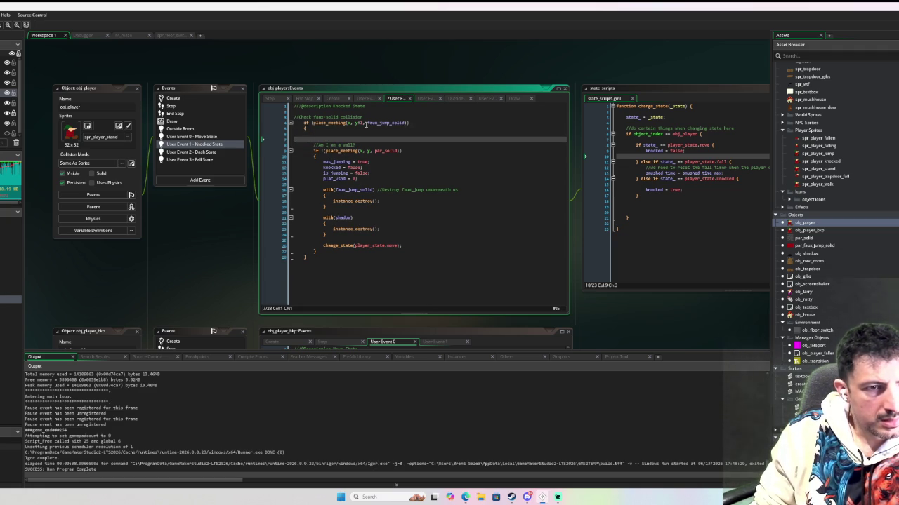
pyautogui.hotkey('ctrl', 'v')
pyautogui.press('Down')
pyautogui.press('Down')
pyautogui.press('Left')
pyautogui.press('Left')
pyautogui.press('Left')
# Turn the second place_meeting check into a '} else {' branch
pyautogui.press('Left')
pyautogui.press('Left')
pyautogui.press('Left')
pyautogui.write('else')
pyautogui.press('Left')
pyautogui.press('Left')
pyautogui.press('Left')
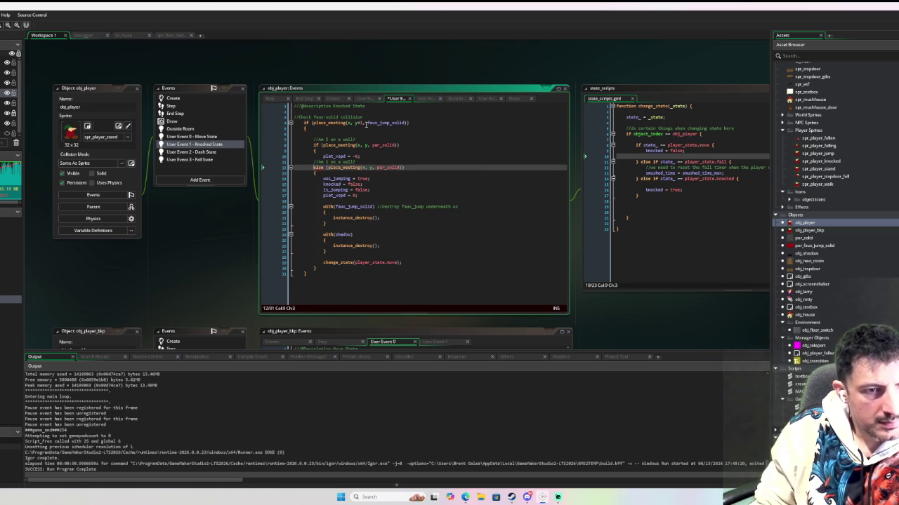
pyautogui.write('}')
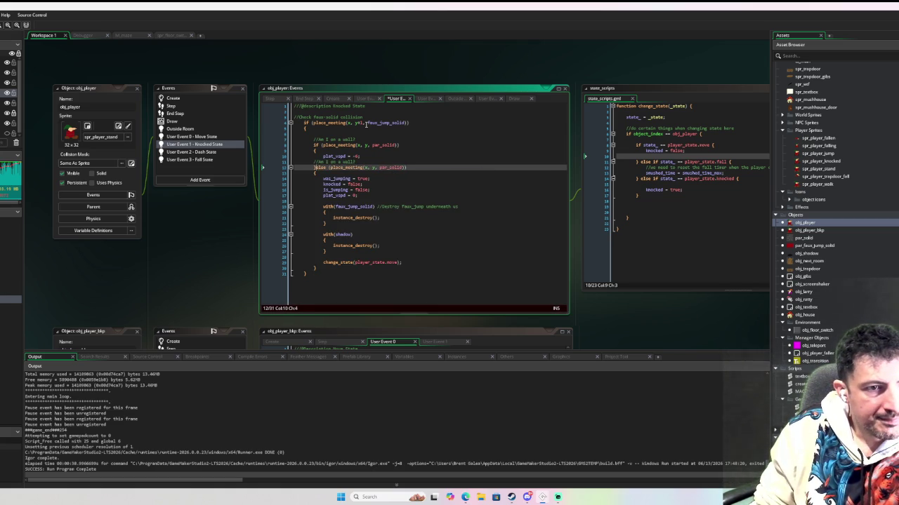
pyautogui.press('Up')
pyautogui.press('Left')
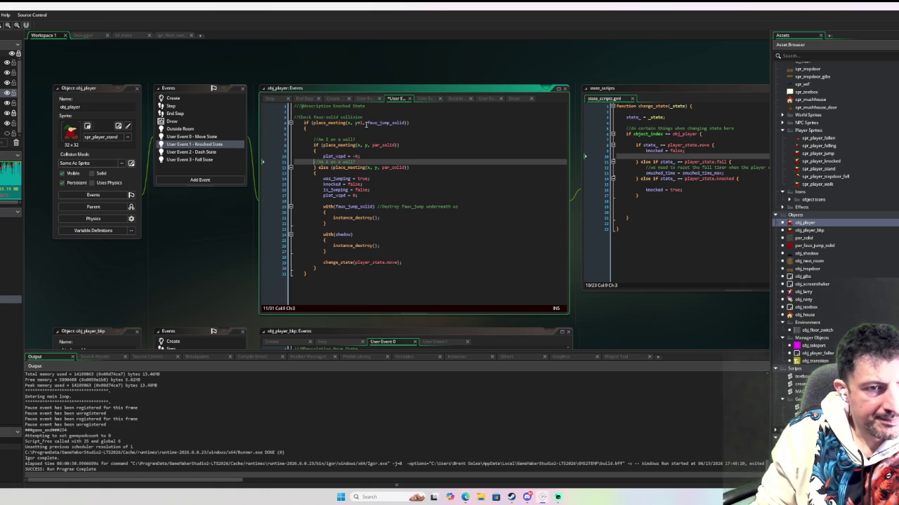
# Move the duplicated wall comment down inside the else block
pyautogui.moveTo(315, 161); pyautogui.dragTo(370, 161)
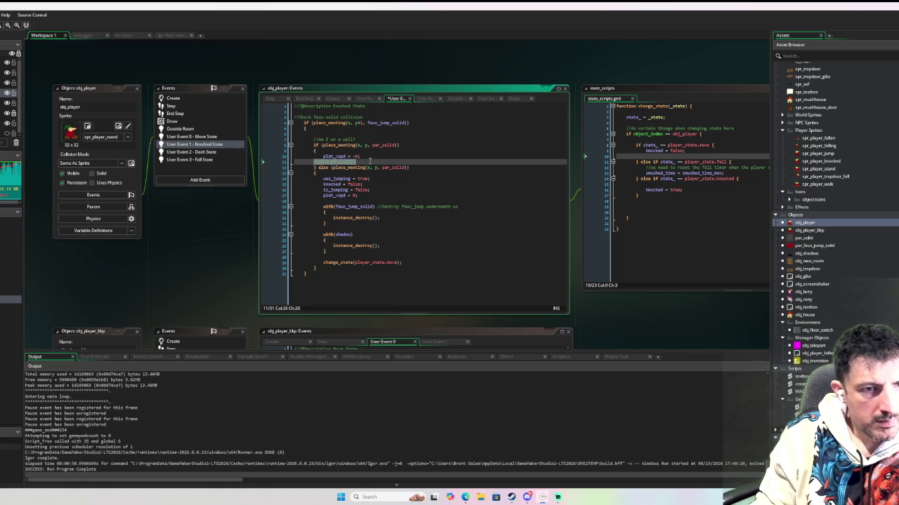
pyautogui.press('Delete')
pyautogui.click(423, 169)
pyautogui.click(430, 172)
pyautogui.press('Return')
pyautogui.write('//Am I on a wall?')
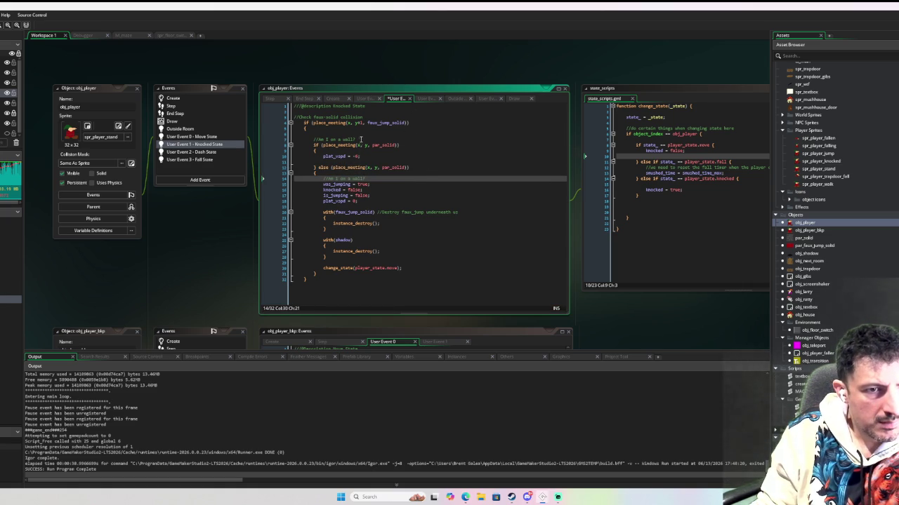
# Delete the else branch's redundant place_meeting condition, tidy the line, and run the game with F6
pyautogui.moveTo(361, 139); pyautogui.dragTo(314, 134)
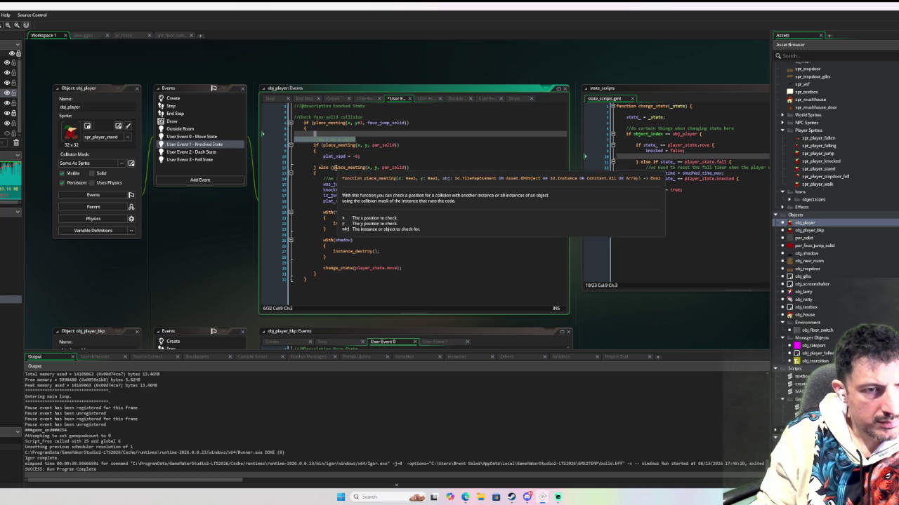
pyautogui.click(331, 168)
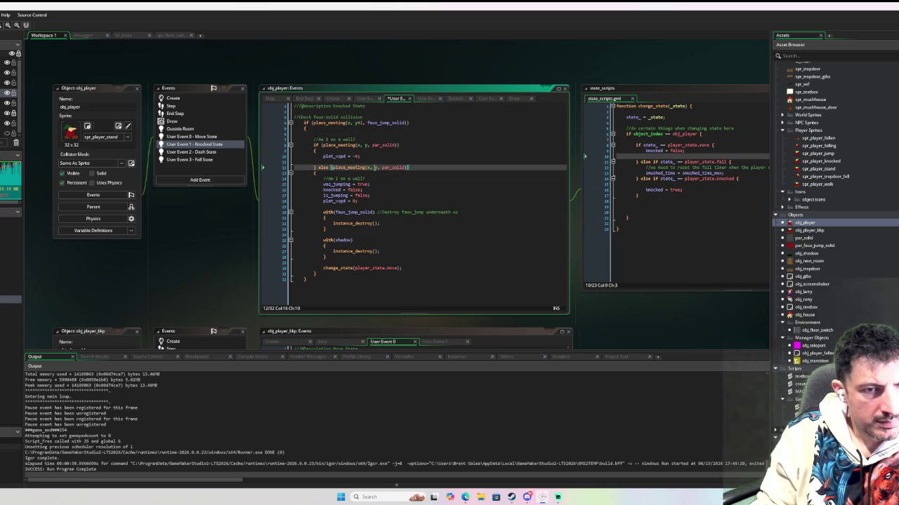
pyautogui.moveTo(331, 168); pyautogui.dragTo(423, 167)
pyautogui.press('Delete')
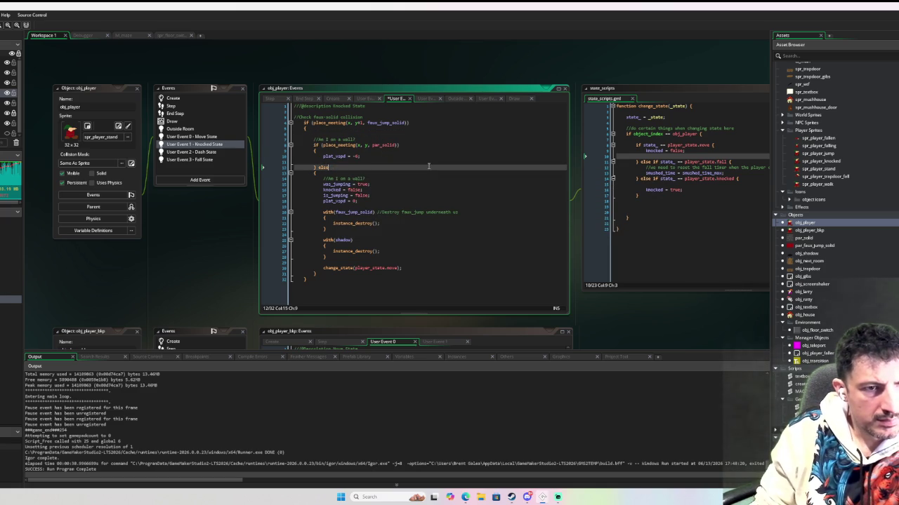
pyautogui.press('Delete')
pyautogui.press('BackSpace')
pyautogui.press('Delete')
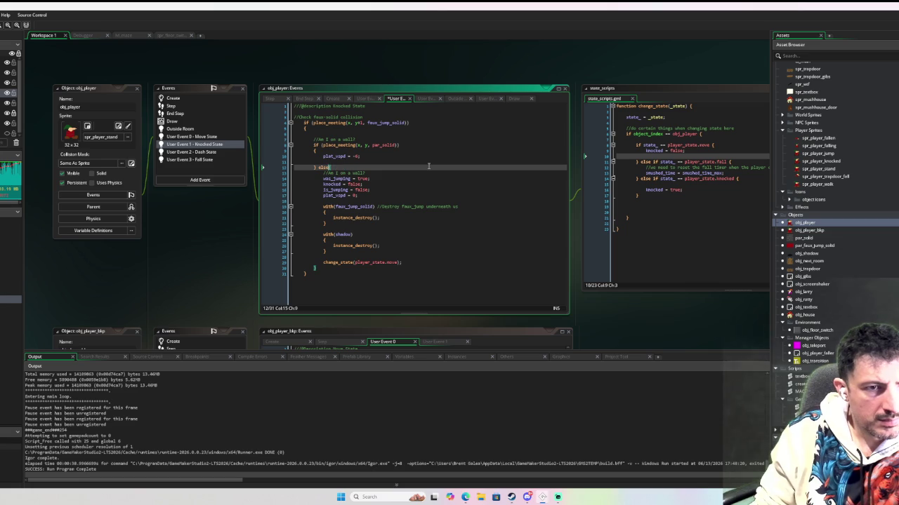
pyautogui.click(425, 184)
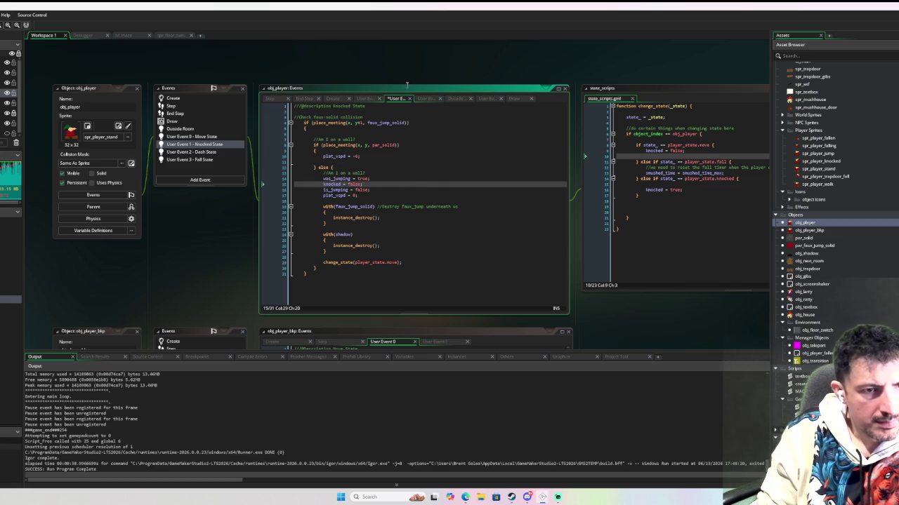
pyautogui.click(376, 167)
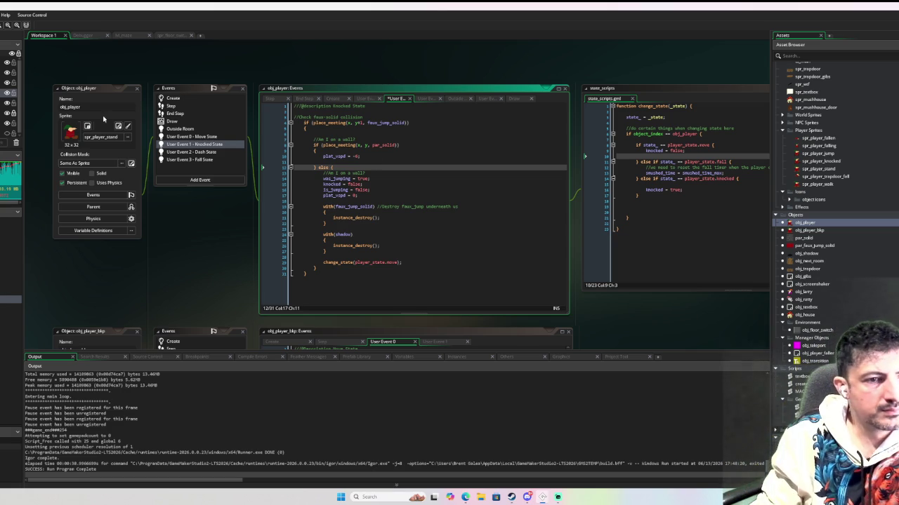
pyautogui.press('F6')
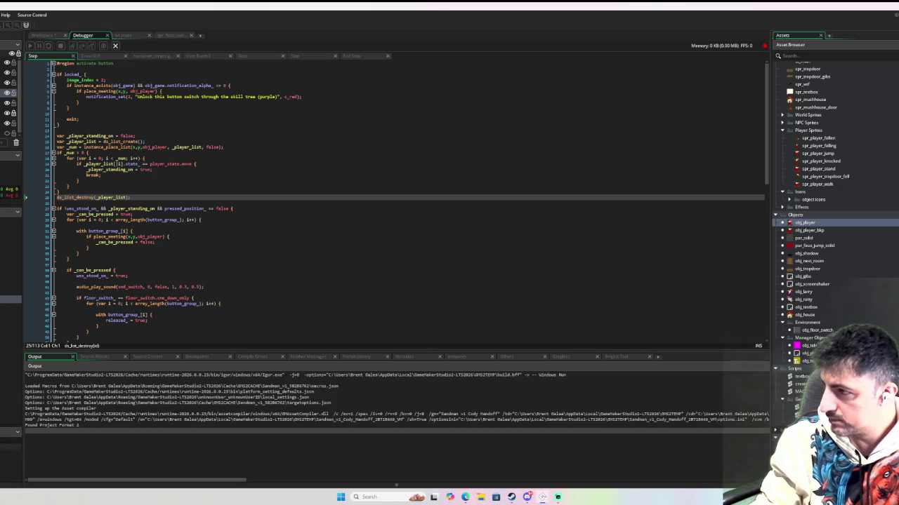
# Walk the player around the grass and down onto the dirt path
pyautogui.press('Right')
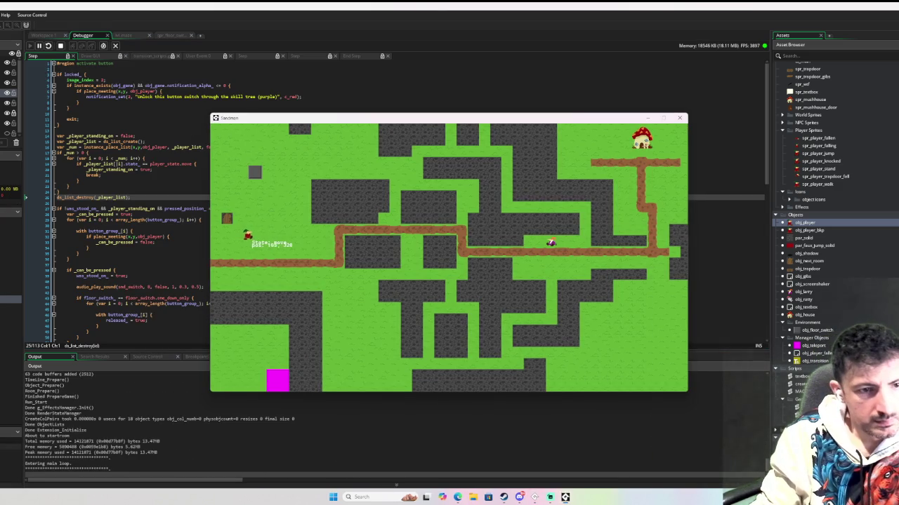
pyautogui.press('Up')
pyautogui.press('Down')
pyautogui.press('Left')
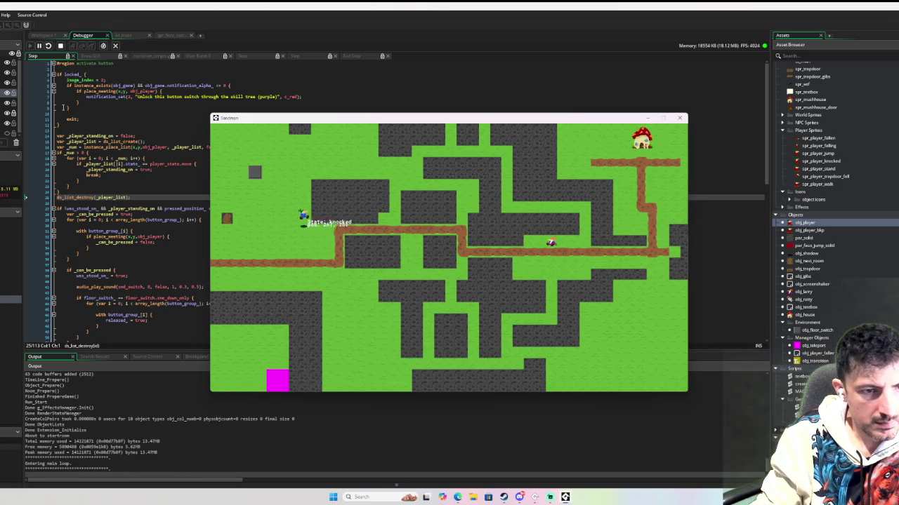
pyautogui.press('Up')
pyautogui.press('Down')
pyautogui.press('Left')
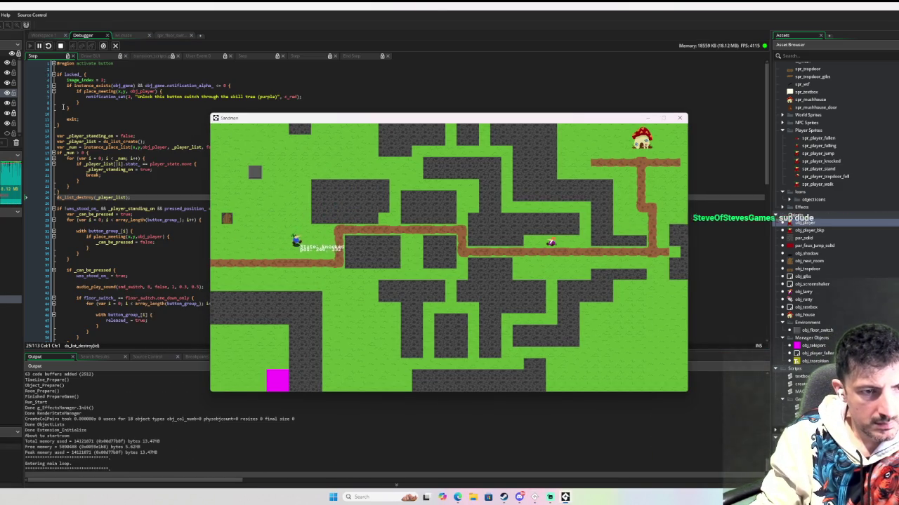
pyautogui.press('Up')
pyautogui.press('Right')
pyautogui.press('Right')
pyautogui.press('Down')
pyautogui.press('Left')
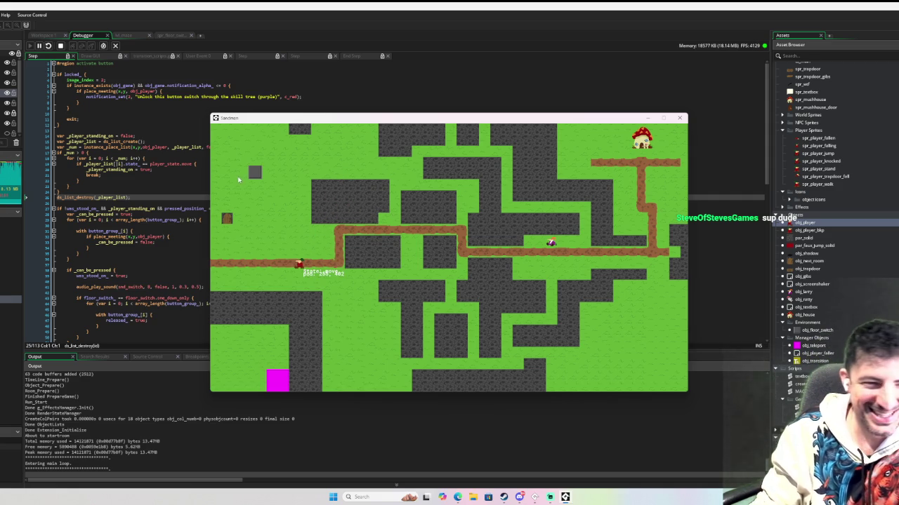
# Walk the player repeatedly up and right into the stone walls, then back down-left
pyautogui.press('Up')
pyautogui.press('Up')
pyautogui.press('Right')
pyautogui.press('Down')
pyautogui.press('Left')
pyautogui.press('Up')
pyautogui.press('Right')
pyautogui.press('Left')
pyautogui.press('Down')
pyautogui.press('Up')
pyautogui.press('Right')
pyautogui.press('Down')
pyautogui.press('Left')
pyautogui.press('Up')
pyautogui.press('Down')
pyautogui.press('Left')
pyautogui.press('Up')
pyautogui.press('Right')
pyautogui.press('Down')
pyautogui.press('Left')
pyautogui.press('Down')
pyautogui.press('Right')
pyautogui.press('Up')
pyautogui.press('Down')
pyautogui.press('Left')
pyautogui.press('Up')
pyautogui.press('Down')
pyautogui.press('Left')
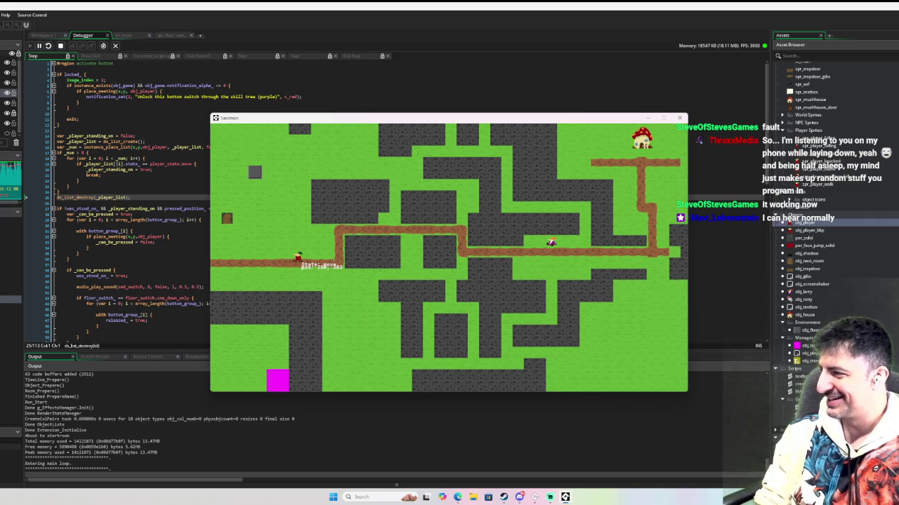
# Jump the player around the dark block until it flies into the knocked state
pyautogui.press('space')
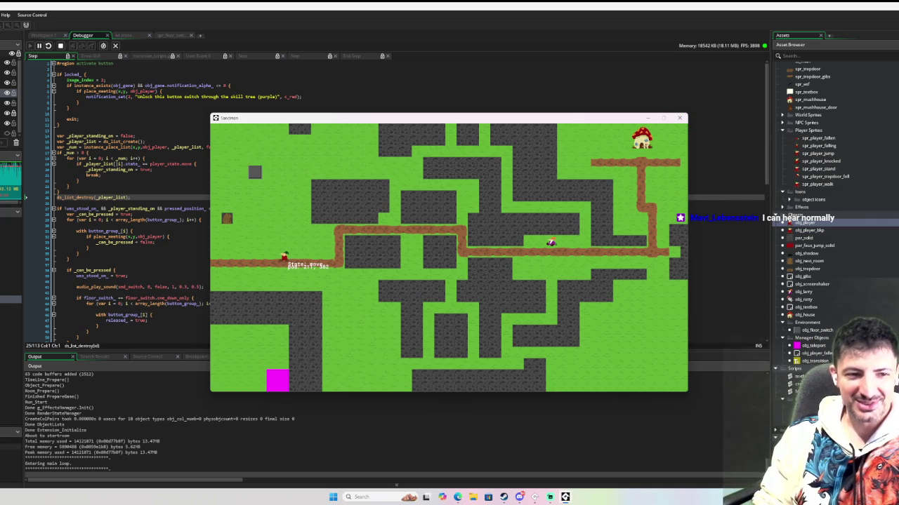
pyautogui.press('space')
pyautogui.press('Right')
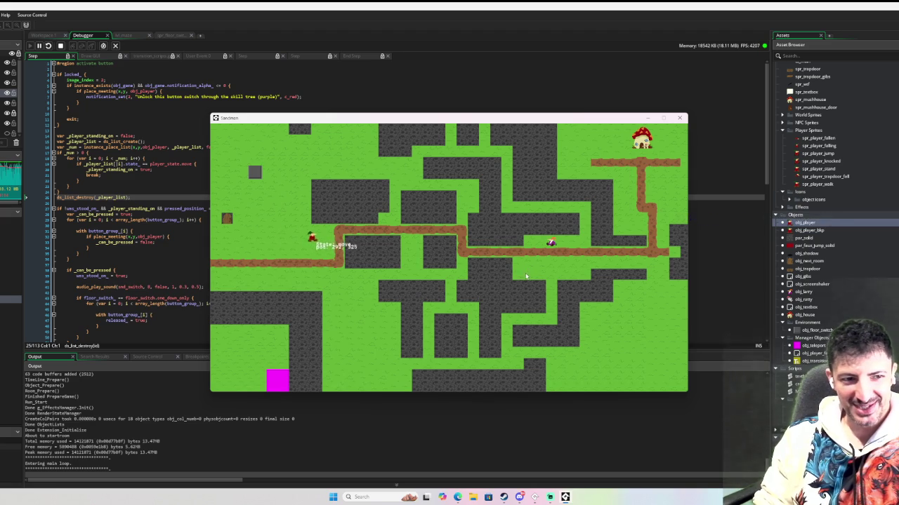
pyautogui.press('Down')
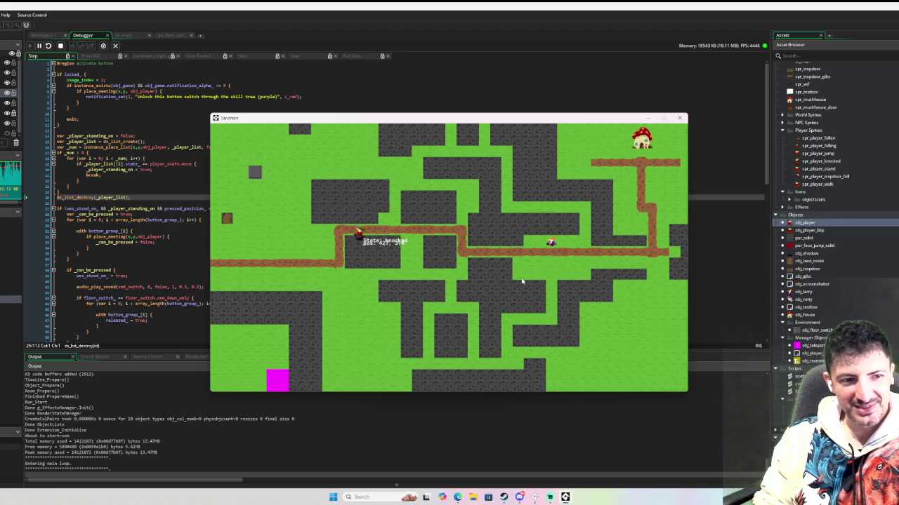
pyautogui.press('space')
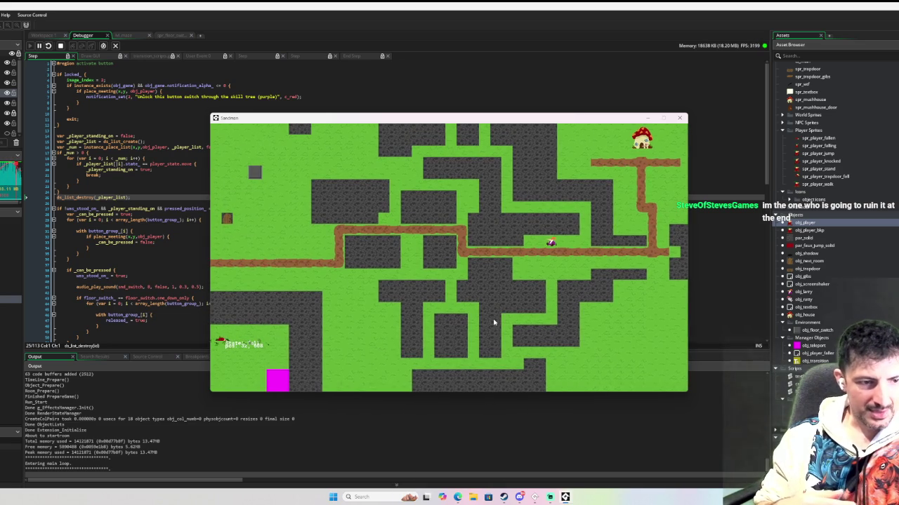
# Teleport via the magenta pad to the top-left area and step on the button tile
pyautogui.press('Right')
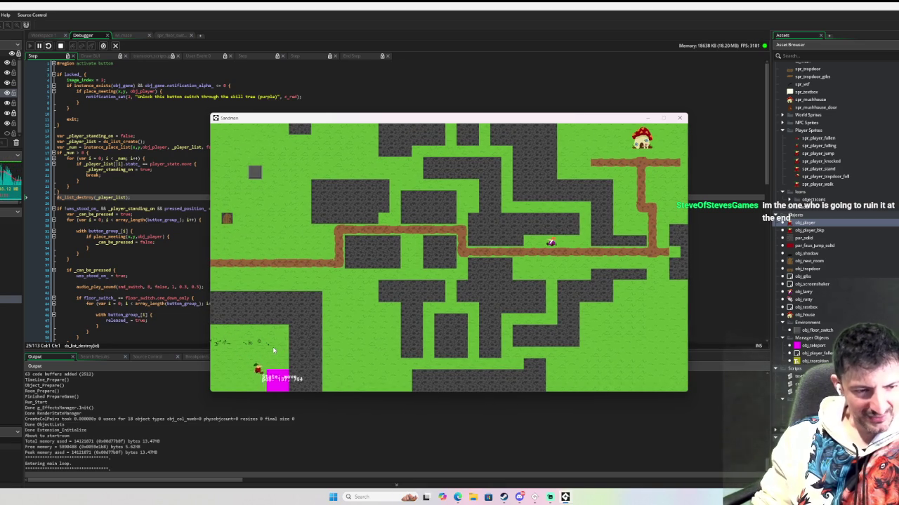
pyautogui.press('Right')
pyautogui.press('Down')
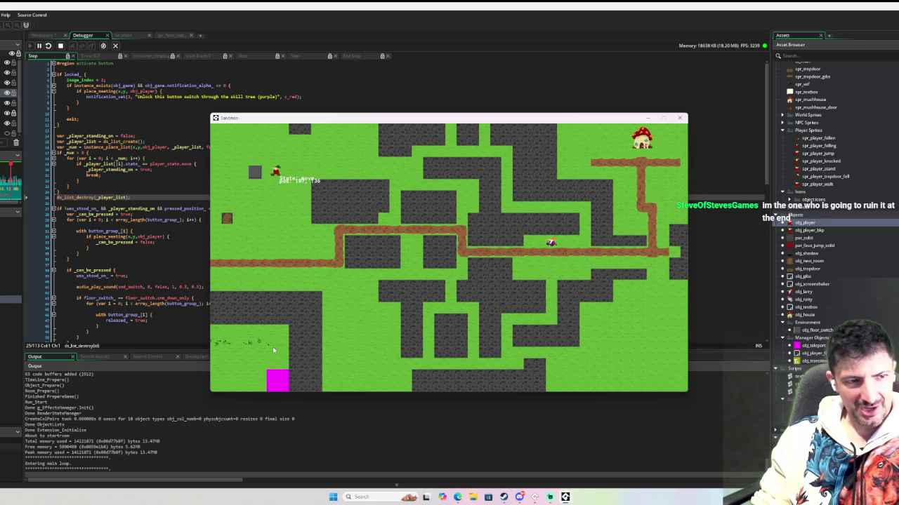
pyautogui.press('Right')
pyautogui.press('Up')
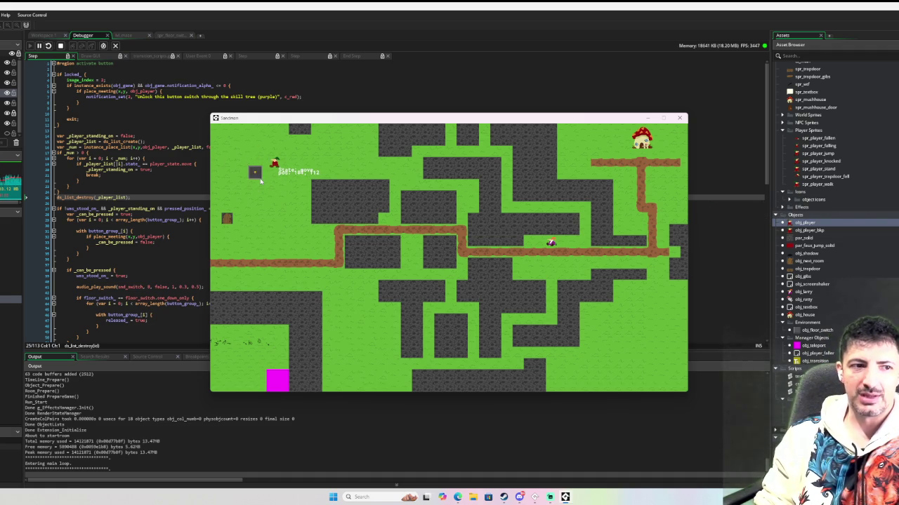
# Walk the player along the path past the NPC and up to the mushroom house
pyautogui.press('Left')
pyautogui.press('Down')
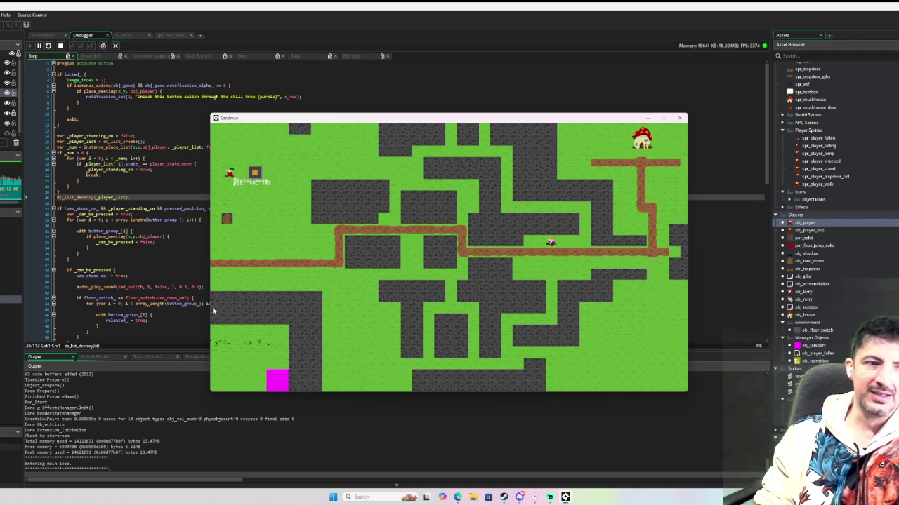
pyautogui.press('Down')
pyautogui.press('Right')
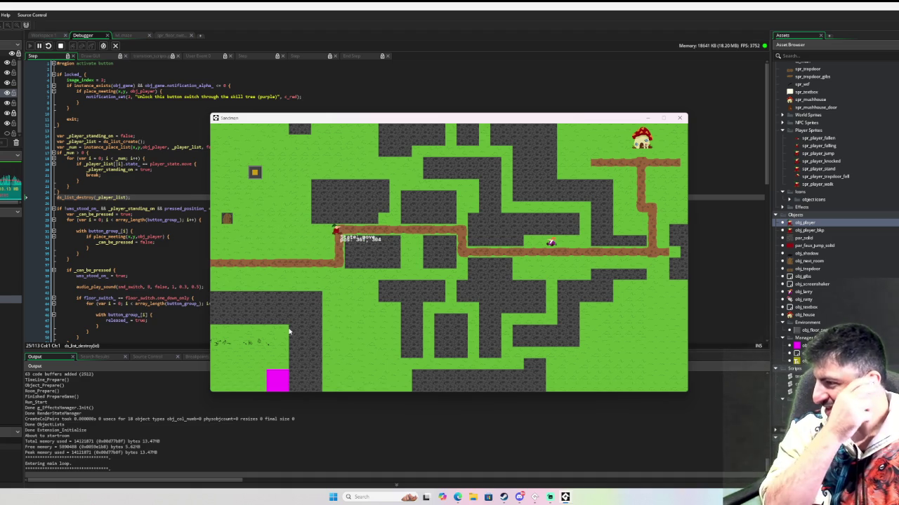
pyautogui.press('Right')
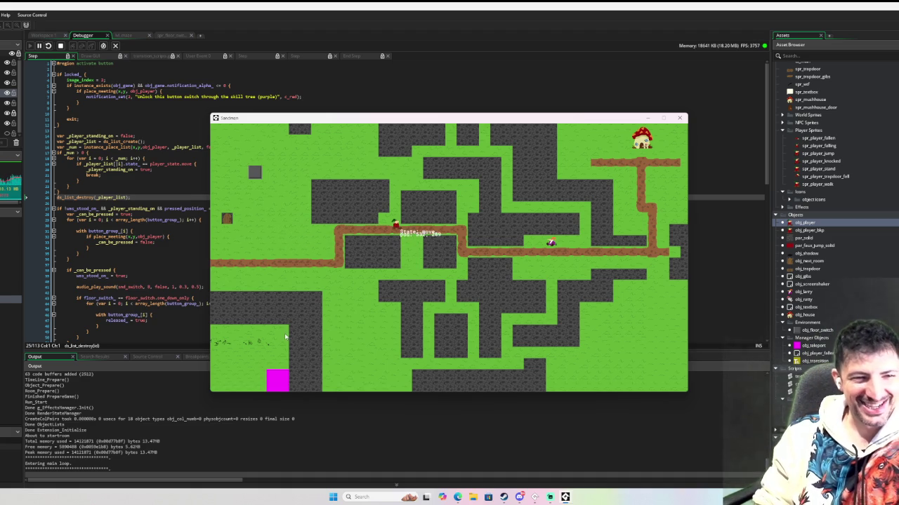
pyautogui.press('Down')
pyautogui.press('Right')
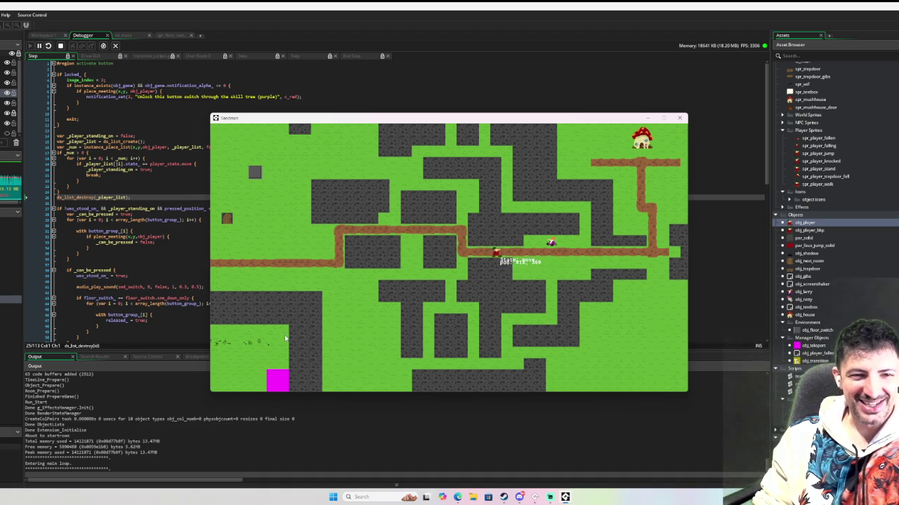
pyautogui.press('Right')
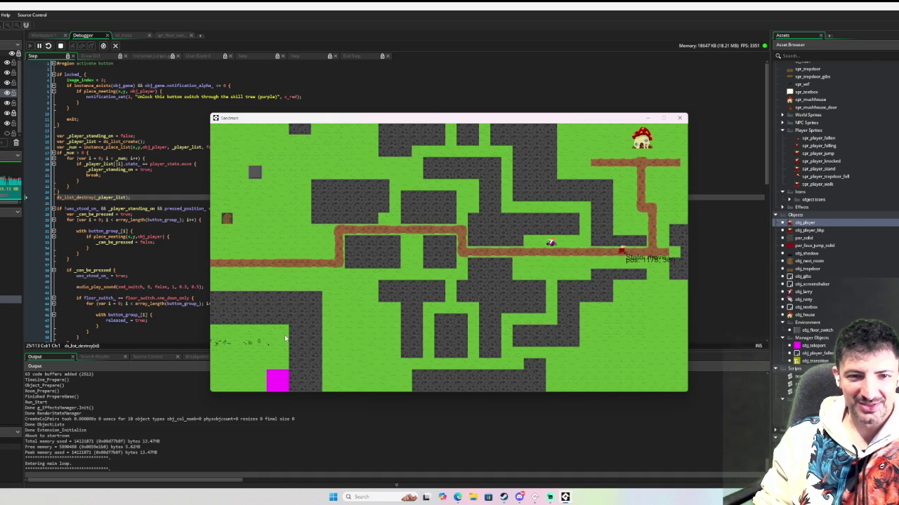
pyautogui.press('Right')
pyautogui.press('Up')
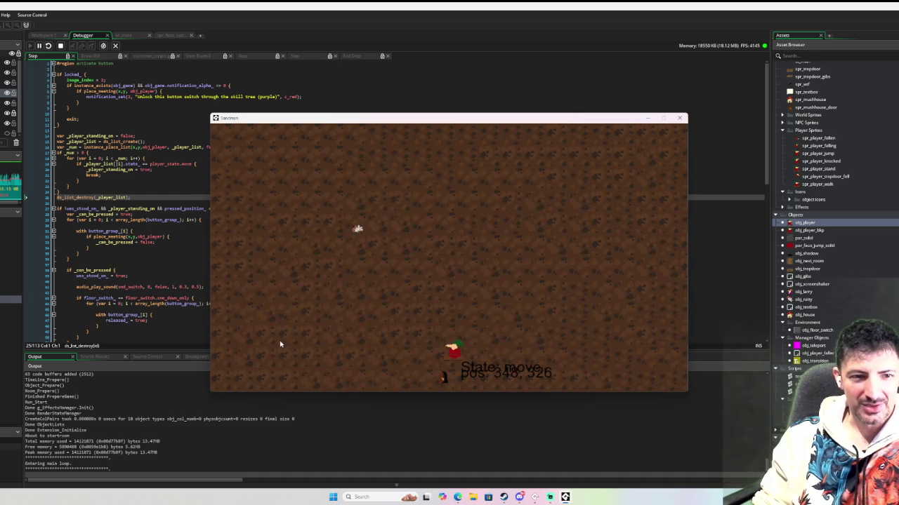
# Walk out of, into, and out of the mushroom house repeatedly, watching each tiled transition
pyautogui.press('Down')
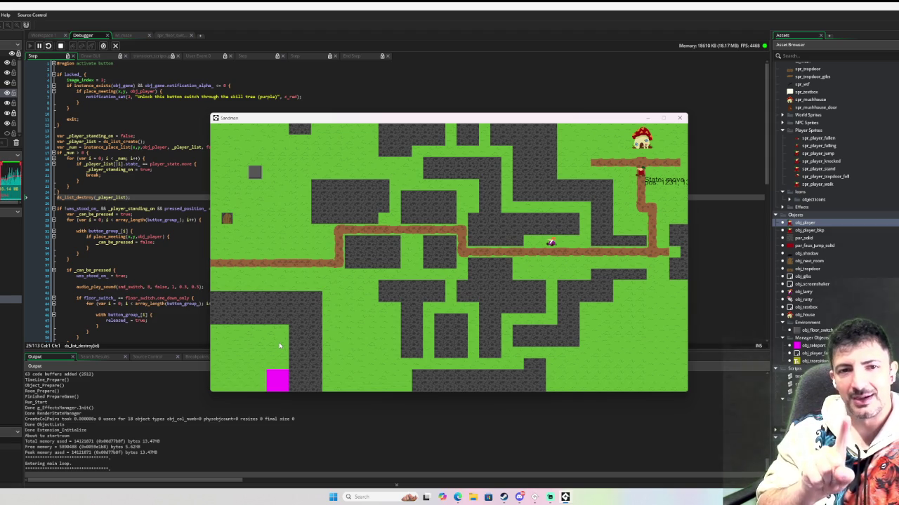
pyautogui.press('Up')
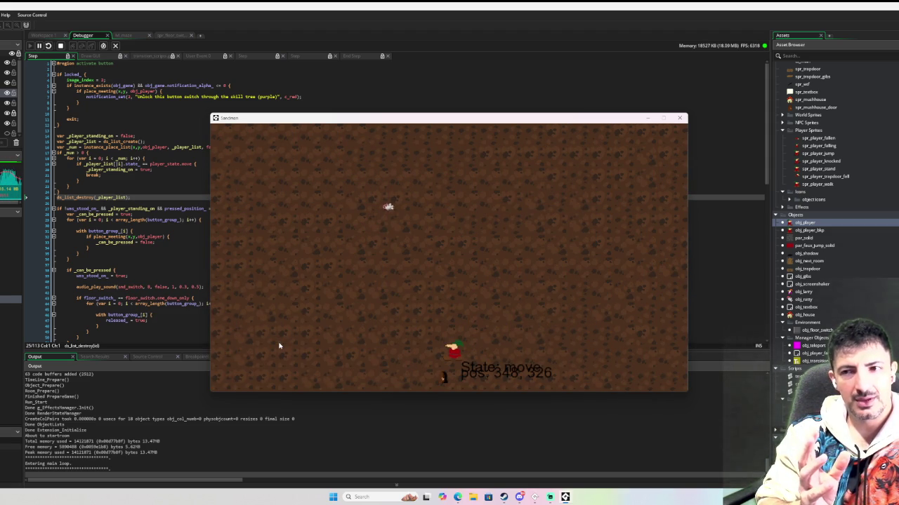
pyautogui.press('Down')
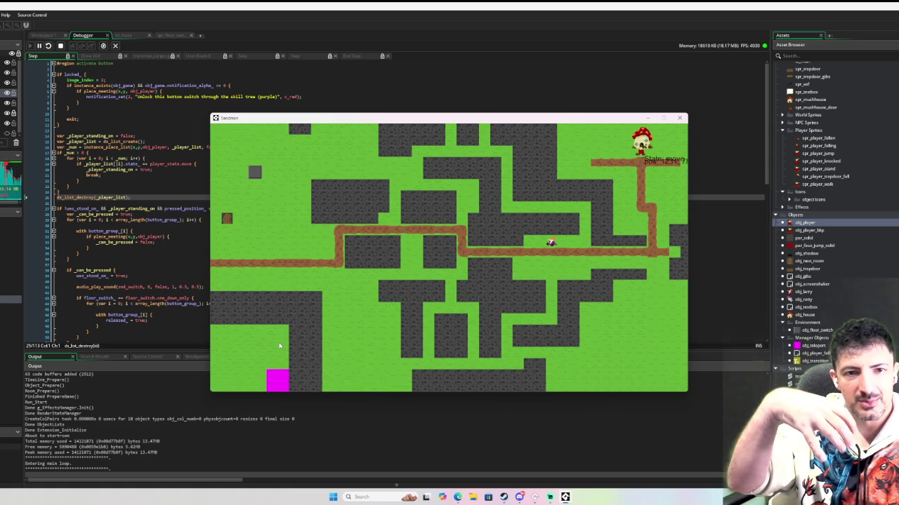
pyautogui.press('Up')
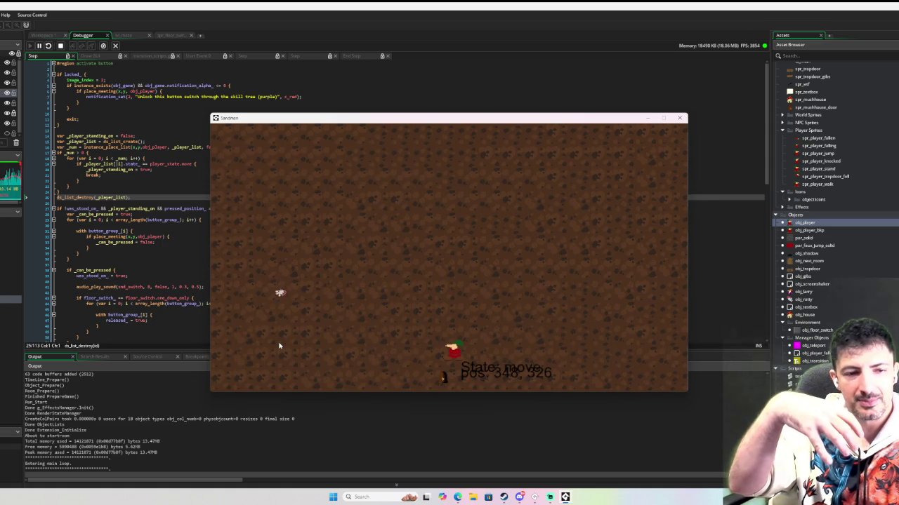
pyautogui.press('Down')
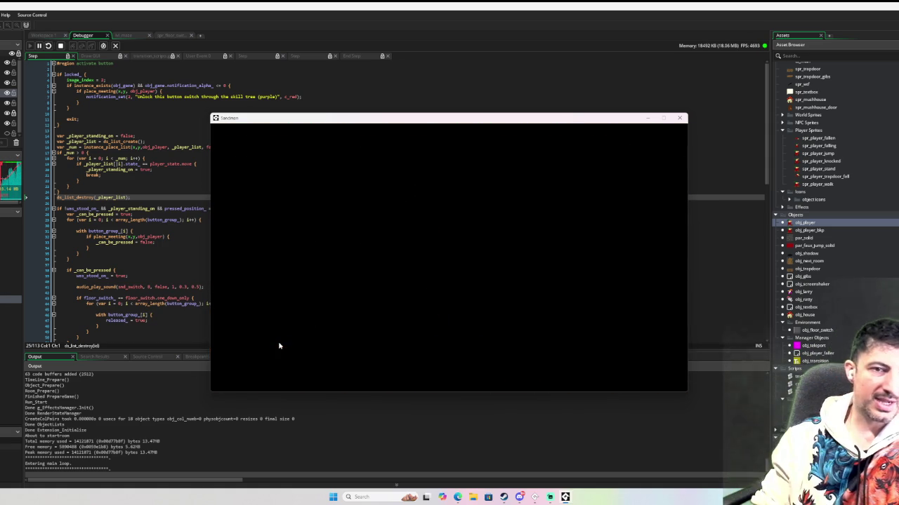
# Stop the game and open obj_next_room's Create event code in Workspace 1
pyautogui.click(679, 118)
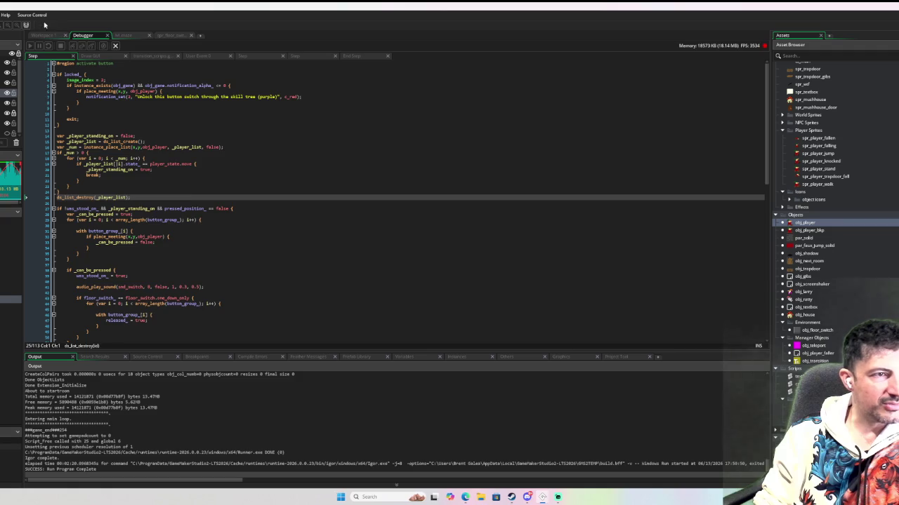
pyautogui.click(49, 35)
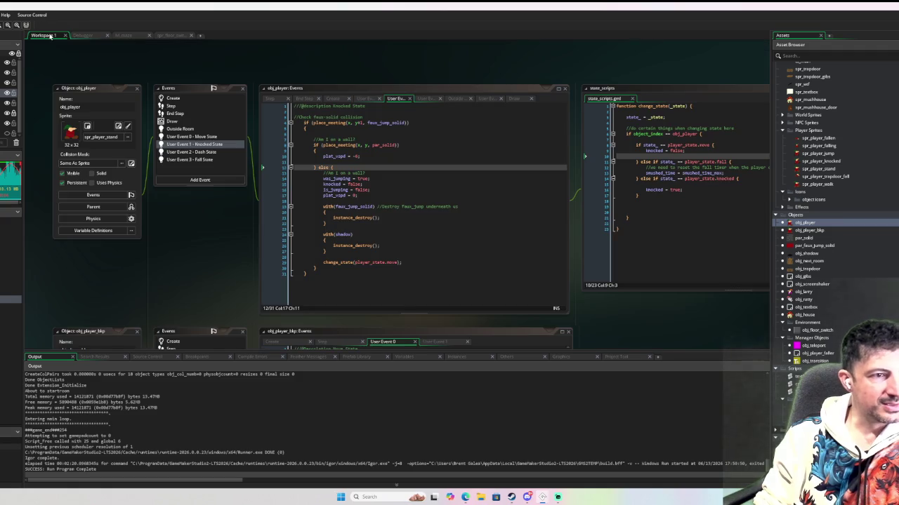
pyautogui.doubleClick(807, 261)
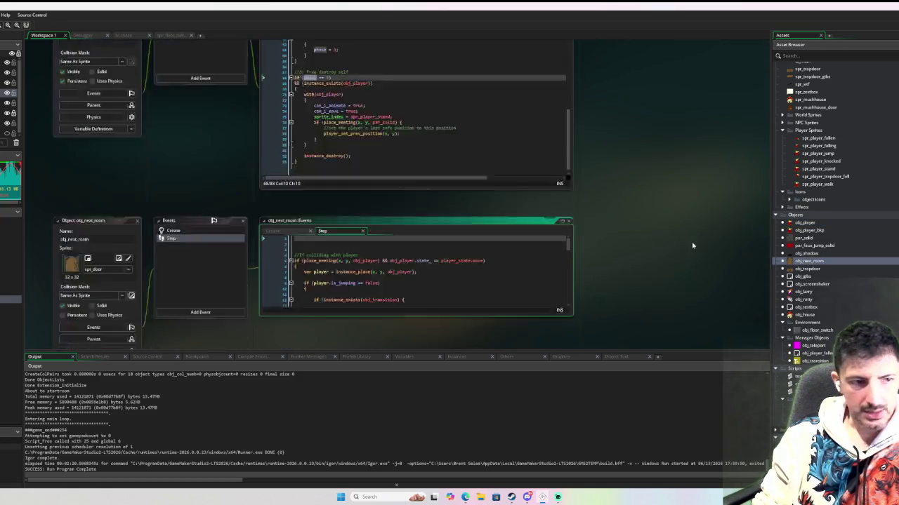
pyautogui.click(193, 102)
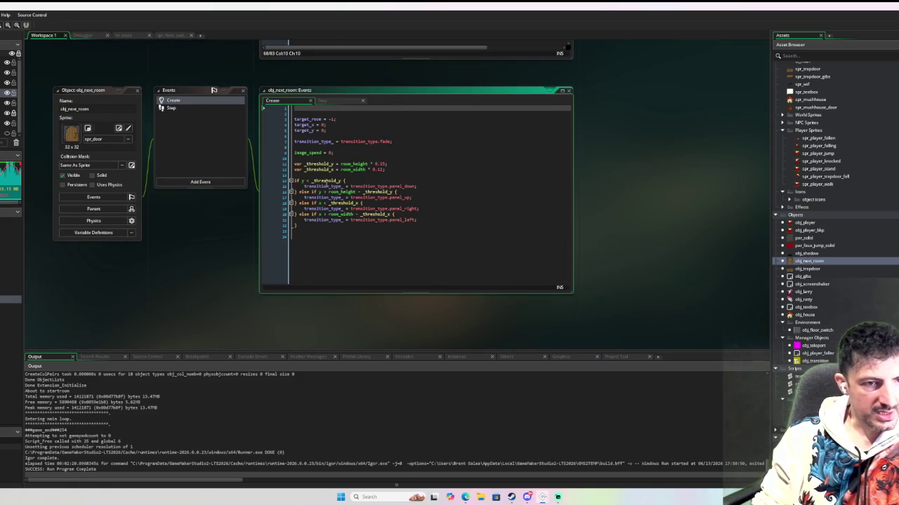
pyautogui.click(306, 181)
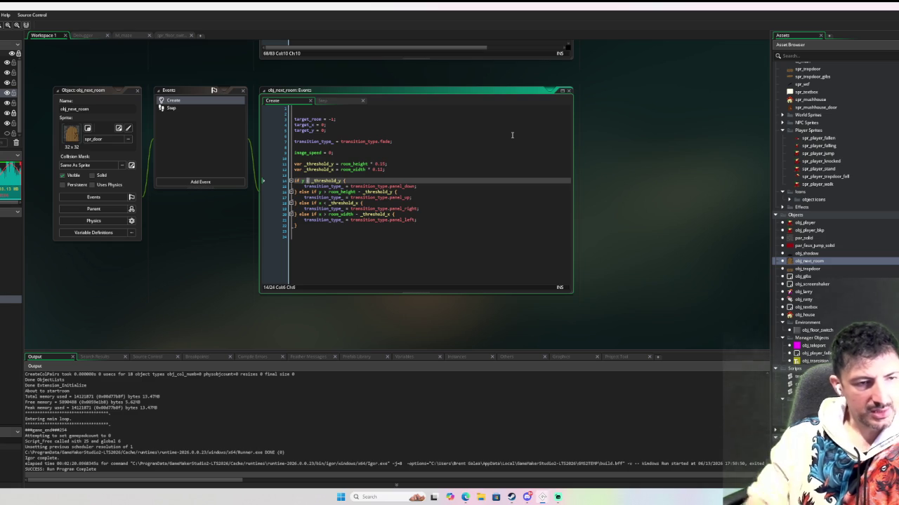
# Swap panel_down and panel_up on lines 15 and 17, then relaunch the game with F6
pyautogui.press('Down')
pyautogui.press('End')
pyautogui.press('Left')
pyautogui.hotkey('ctrl', 'shift', 'Left')
pyautogui.write('panel_up')
pyautogui.press('Down')
pyautogui.press('Down')
pyautogui.press('End')
pyautogui.press('Left')
pyautogui.hotkey('ctrl', 'shift', 'Left')
pyautogui.write('panel_down')
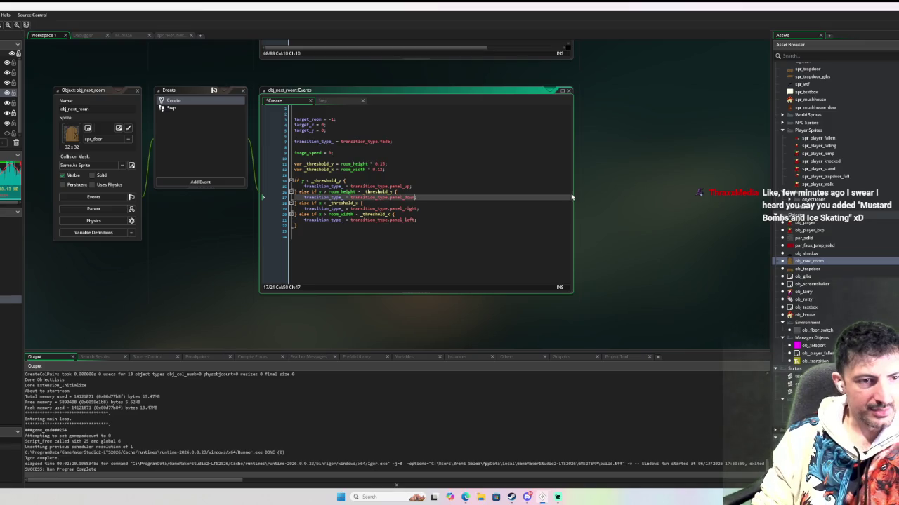
pyautogui.click(334, 152)
pyautogui.press('F6')
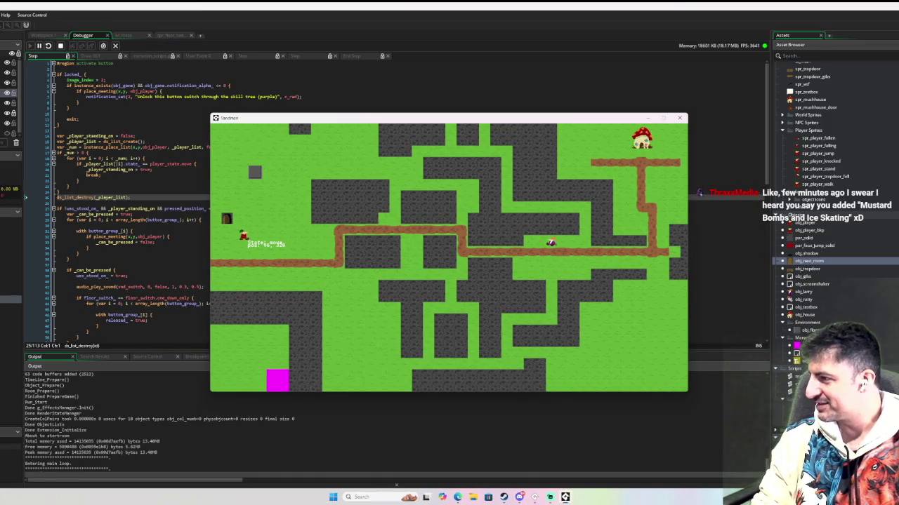
# Walk the player past the NPC into the mushroom house and out again twice
pyautogui.press('Right')
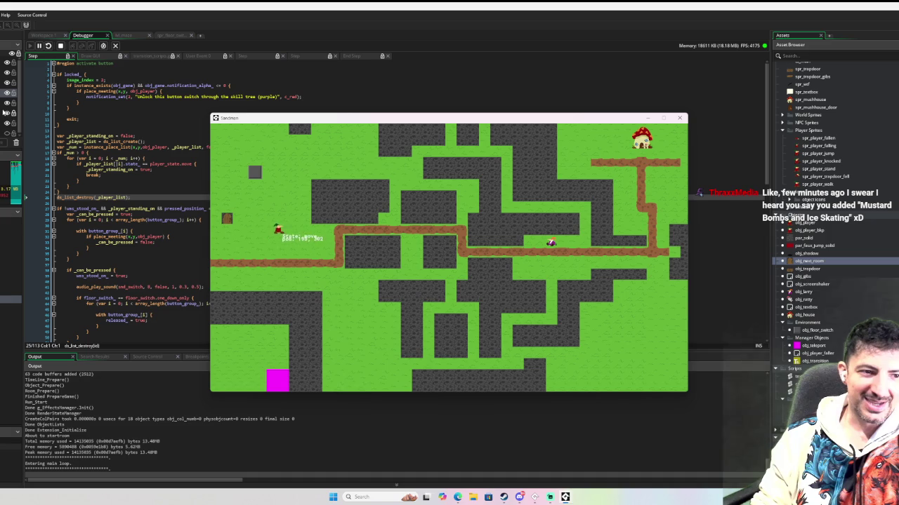
pyautogui.press('Right')
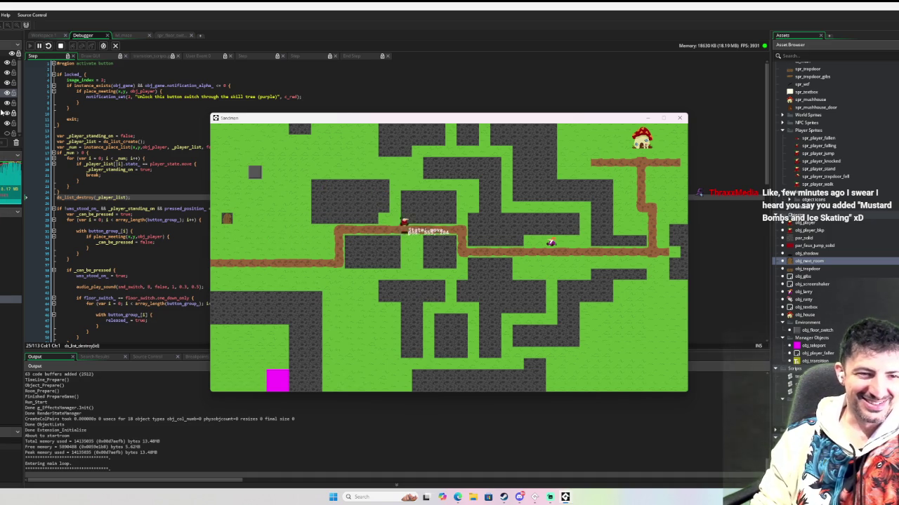
pyautogui.press('Down')
pyautogui.press('Right')
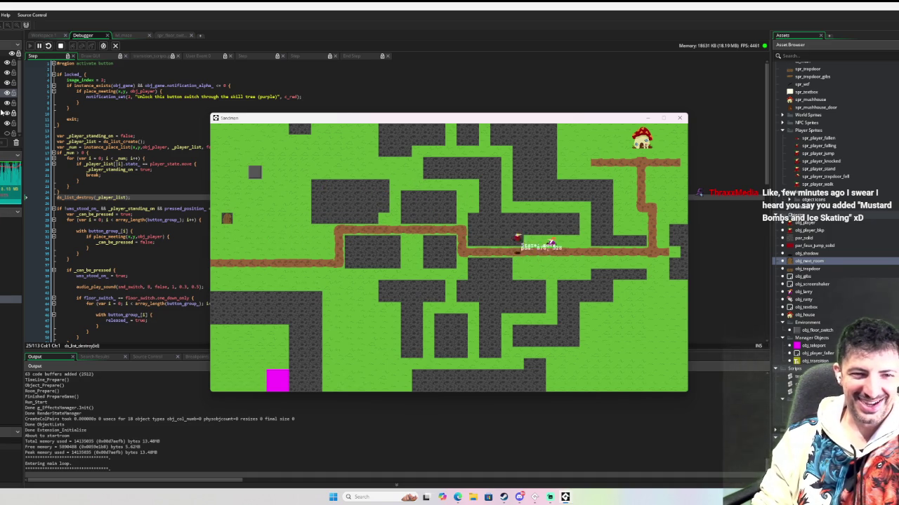
pyautogui.press('Up')
pyautogui.press('Right')
pyautogui.press('Up')
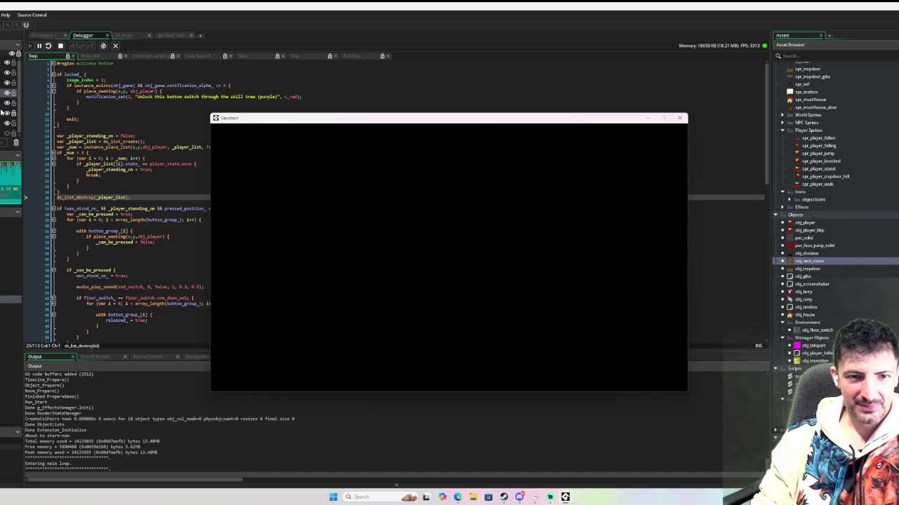
pyautogui.press('Down')
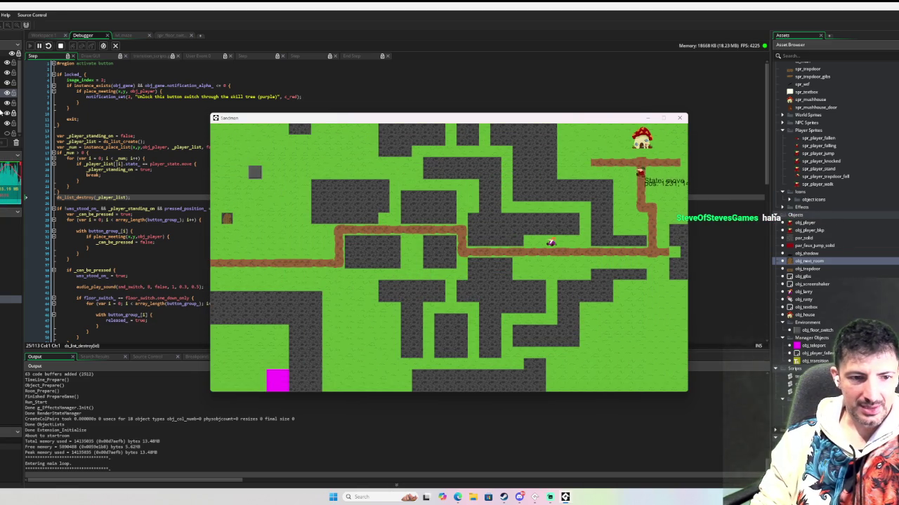
pyautogui.press('Up')
pyautogui.press('Down')
pyautogui.press('Down')
pyautogui.press('Left')
pyautogui.press('Left')
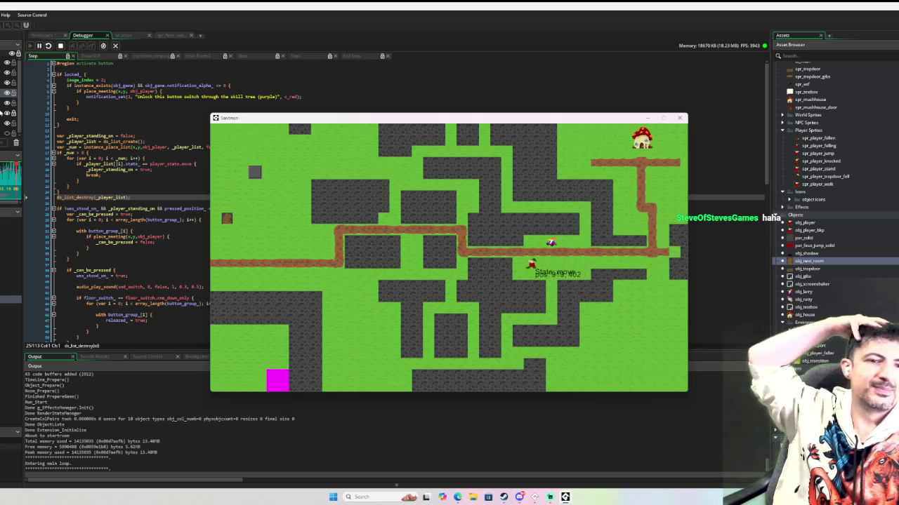
pyautogui.press('Up')
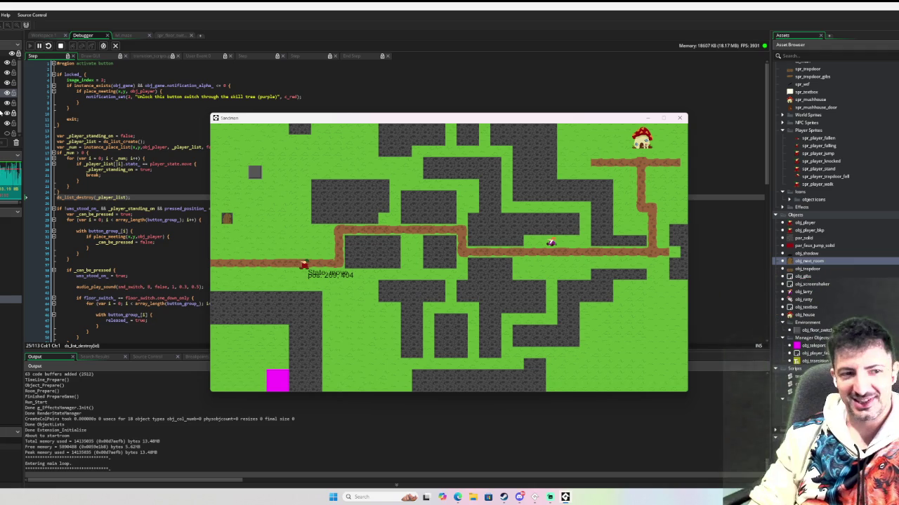
# Walk the player character around the map in several directions
pyautogui.press('Right')
pyautogui.press('Up')
pyautogui.press('Down')
pyautogui.press('Left')
pyautogui.press('Up')
pyautogui.press('Right')
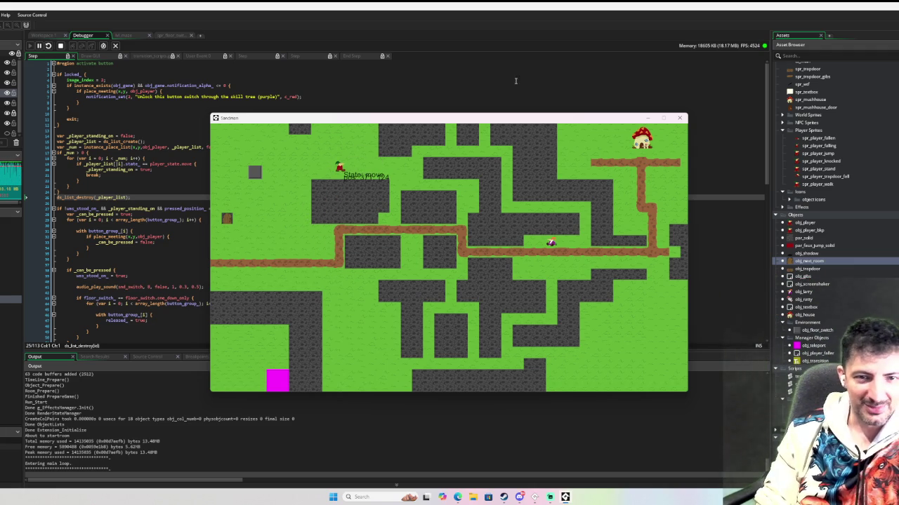
pyautogui.press('Left')
pyautogui.press('Down')
# Close the Sandman game and open obj_player's Draw event code from the Asset Browser
pyautogui.click(681, 118)
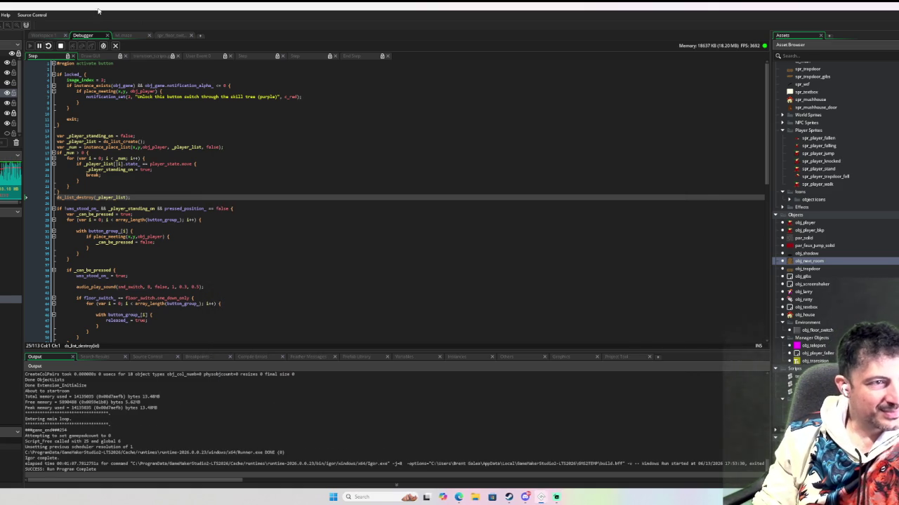
pyautogui.click(54, 34)
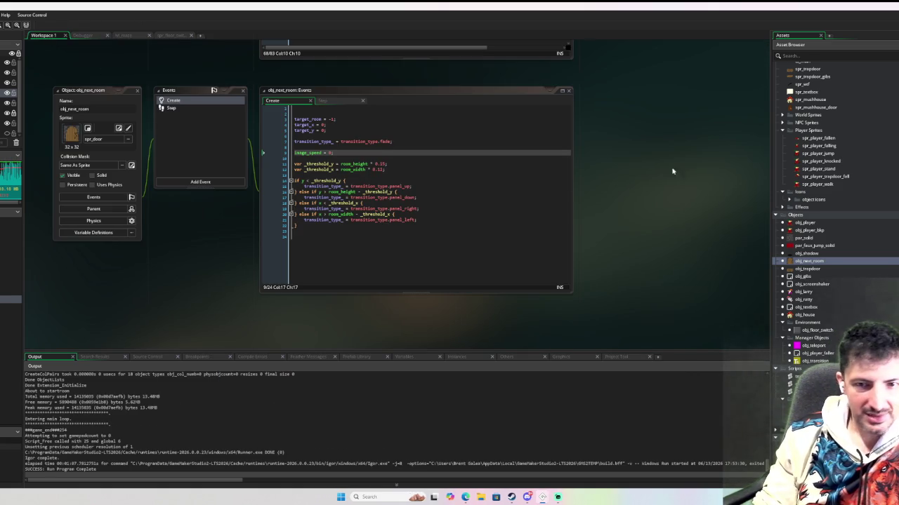
pyautogui.doubleClick(805, 222)
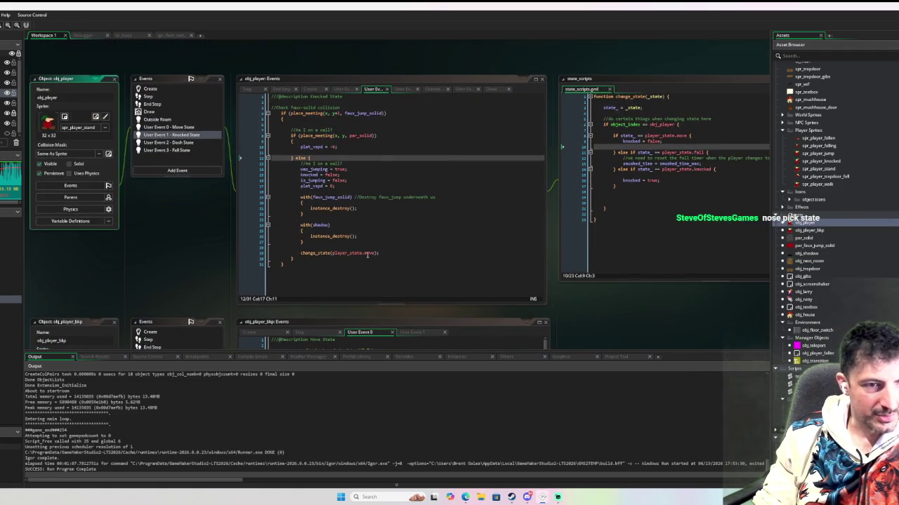
pyautogui.click(162, 112)
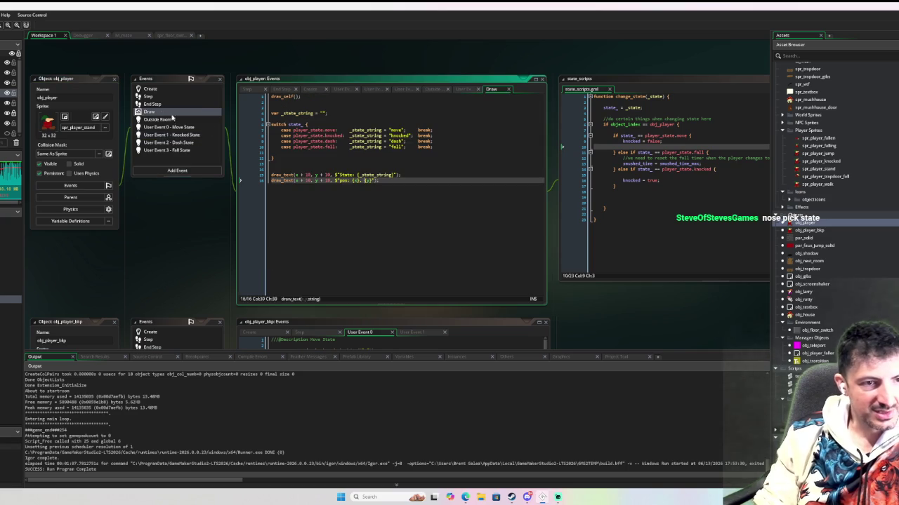
# Comment out the two draw_text lines and the state string with its switch block
pyautogui.moveTo(384, 180)
pyautogui.mouseDown()
pyautogui.moveTo(280, 151)
pyautogui.moveTo(272, 175)
pyautogui.mouseUp()
pyautogui.hotkey('ctrl', 'k')
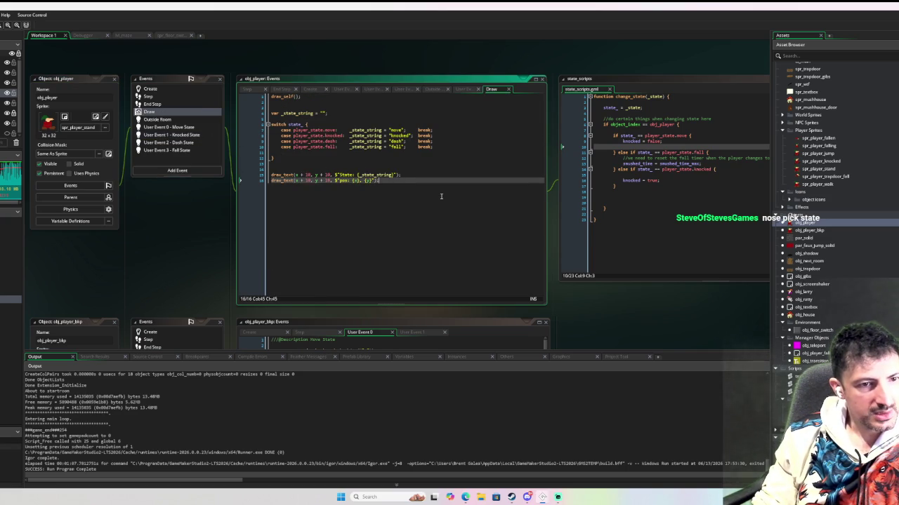
pyautogui.click(296, 163)
pyautogui.moveTo(295, 162)
pyautogui.mouseDown()
pyautogui.moveTo(269, 120)
pyautogui.moveTo(273, 109)
pyautogui.mouseUp()
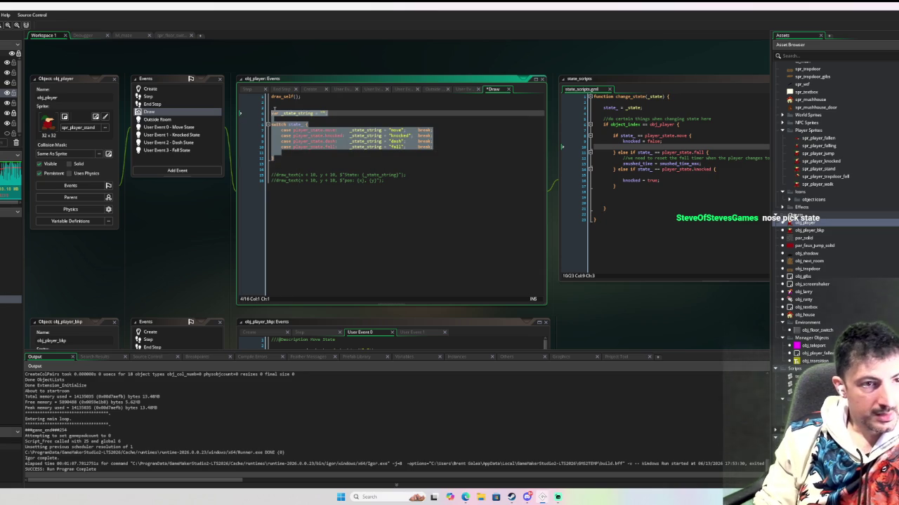
pyautogui.hotkey('ctrl', 'k')
# Label the blocks with comments: 'below code will display which state the player is in' and 'debug text'
pyautogui.click(274, 108)
pyautogui.press('Return')
pyautogui.write('////')
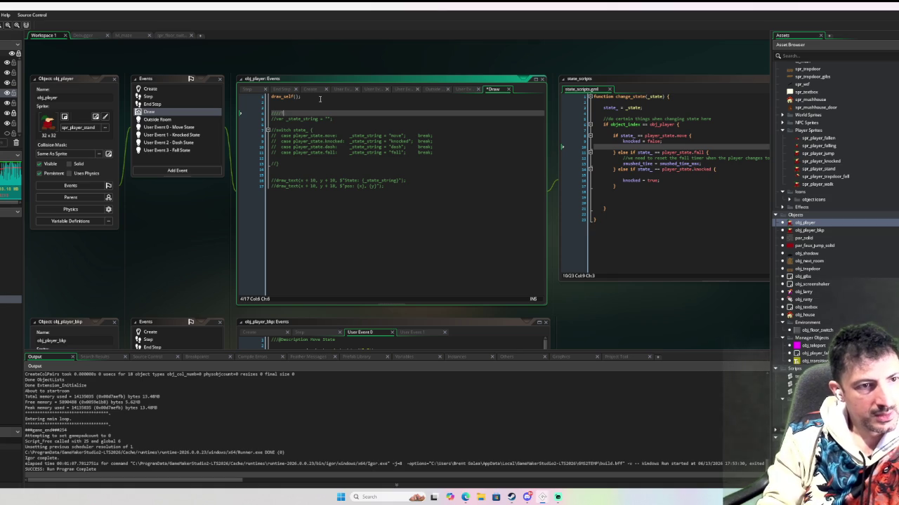
pyautogui.write('below code wil')
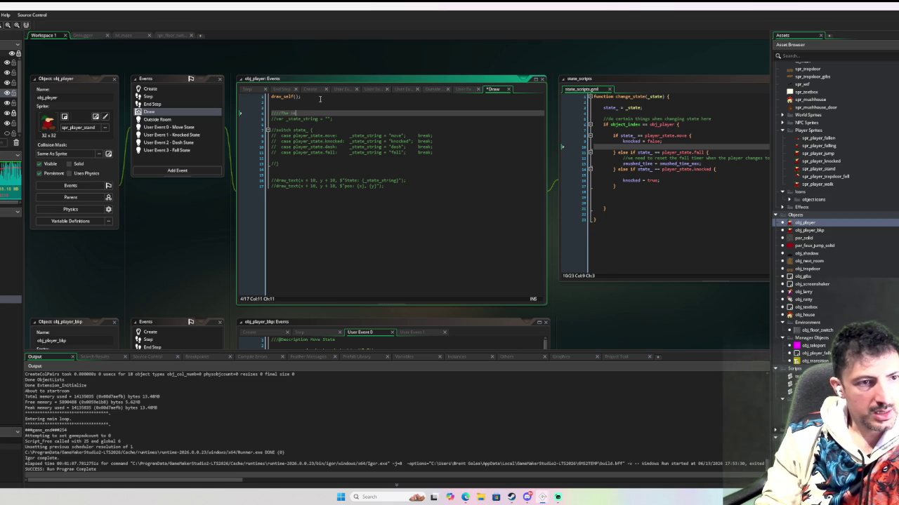
pyautogui.write('display which state i')
pyautogui.write('he player is in at any given mom')
pyautogui.press('BackSpace')
pyautogui.write('momen')
pyautogui.press('Down')
pyautogui.press('Down')
pyautogui.press('Down')
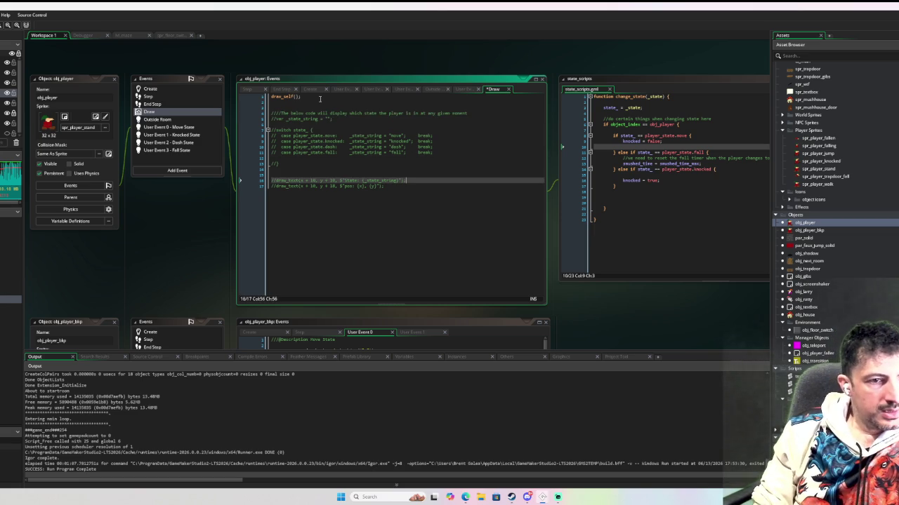
pyautogui.press('Return')
pyautogui.press('Return')
pyautogui.write('////')
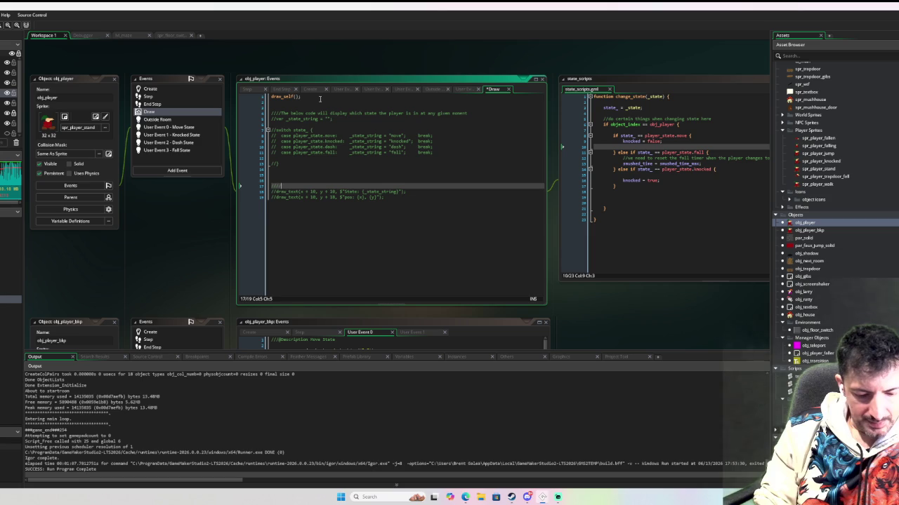
pyautogui.write('debug text')
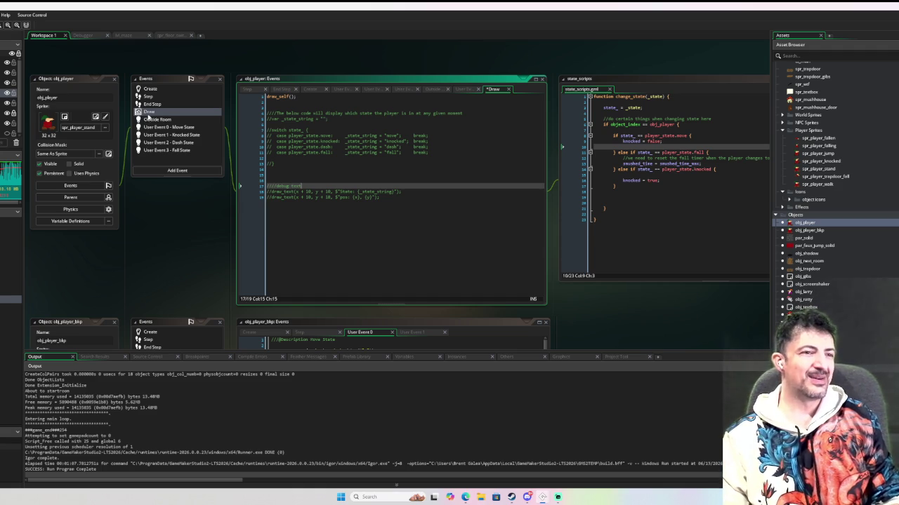
pyautogui.click(183, 145)
# Review obj_player's Knocked State, Step and Fall State code, highlighting the plat_vspd = -5 line
pyautogui.doubleClick(184, 135)
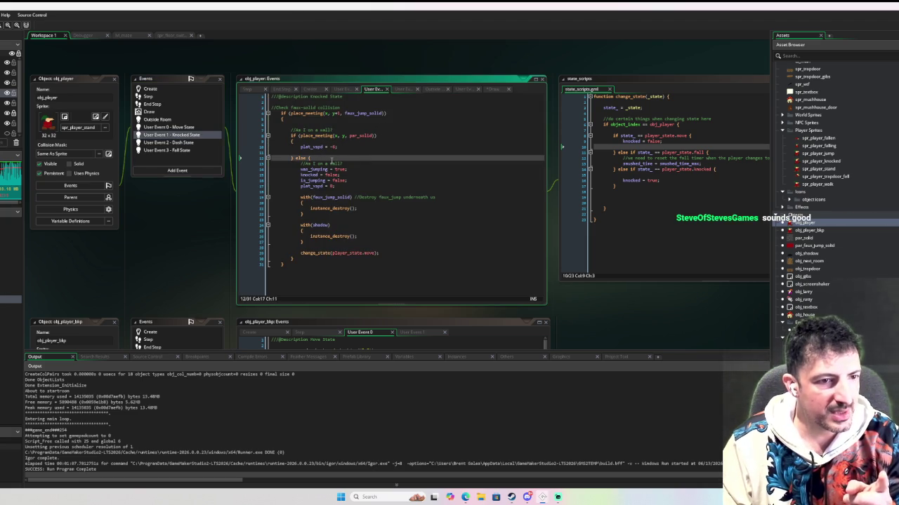
pyautogui.click(162, 99)
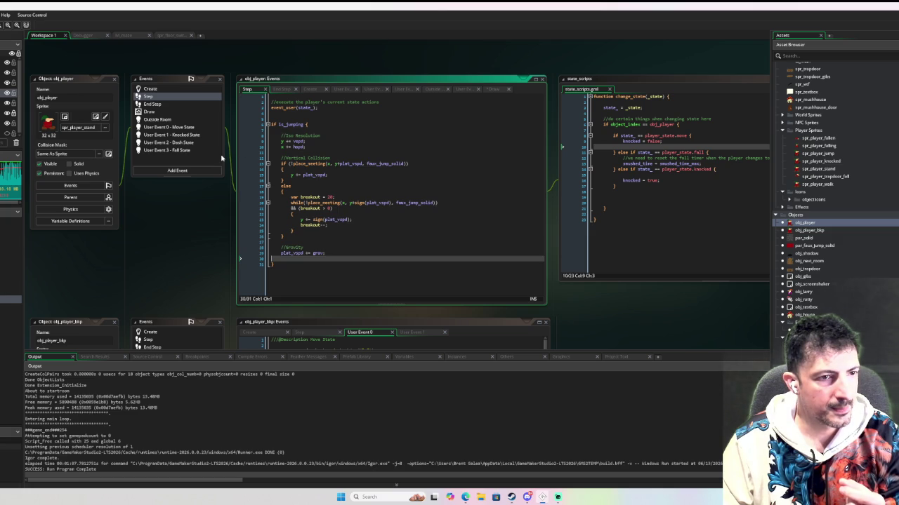
pyautogui.doubleClick(179, 150)
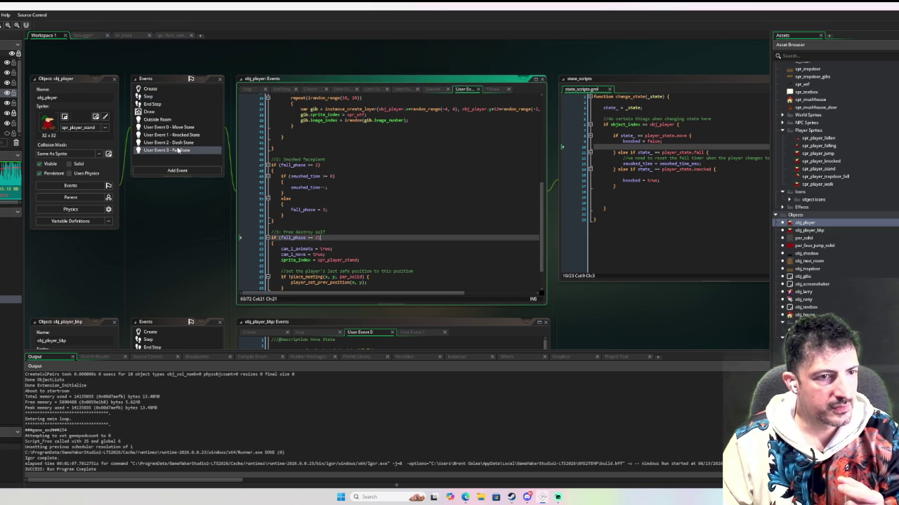
pyautogui.click(187, 140)
pyautogui.doubleClick(190, 136)
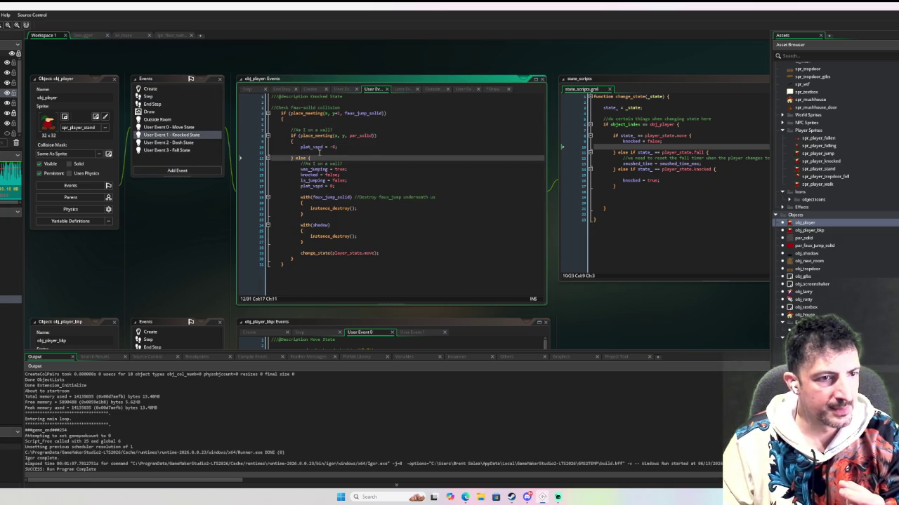
pyautogui.moveTo(300, 147); pyautogui.dragTo(339, 152)
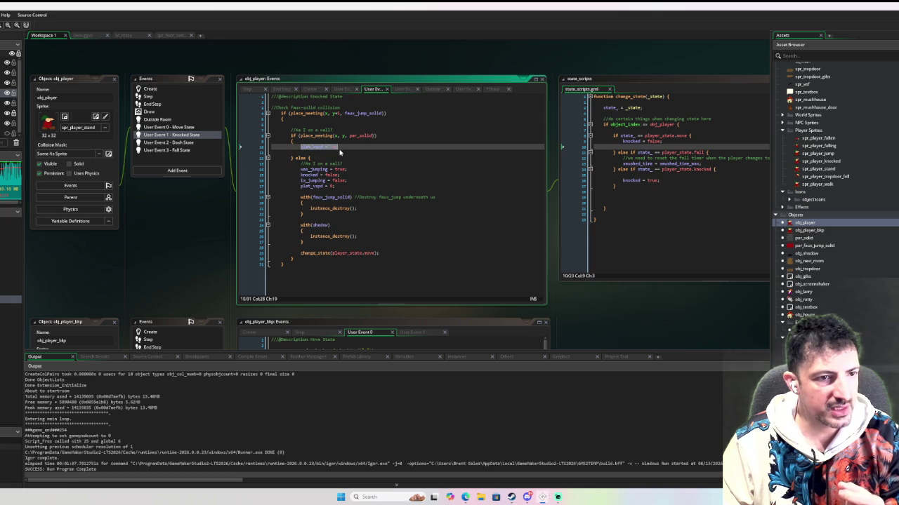
pyautogui.click(340, 152)
pyautogui.scroll(-5, 347, 175)
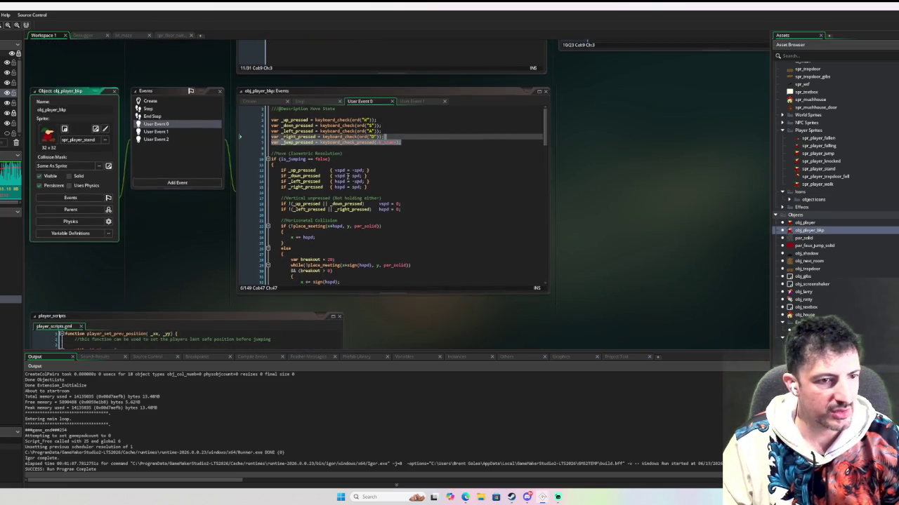
# Highlight the vspd = -vspd flip in obj_player_bkp's Step event, then return to obj_player's Knocked State
pyautogui.click(166, 110)
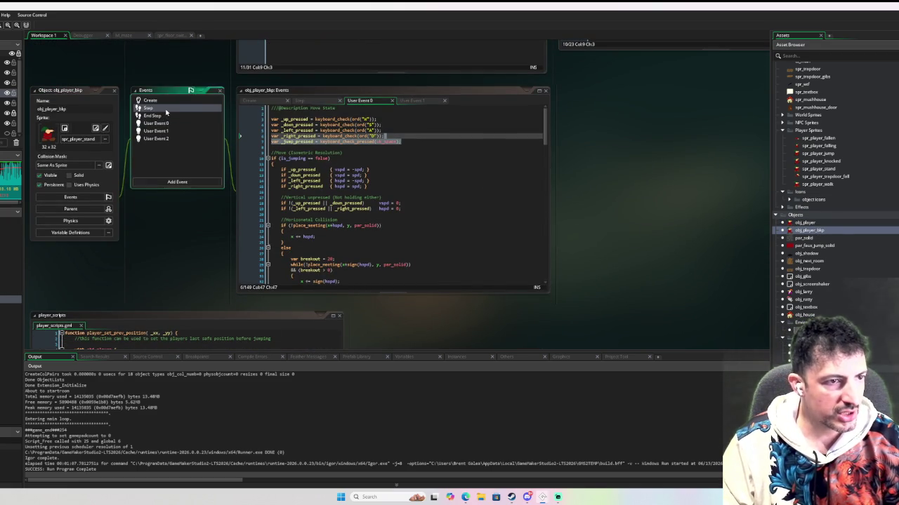
pyautogui.scroll(-1, 412, 196)
pyautogui.scroll(2, 413, 200)
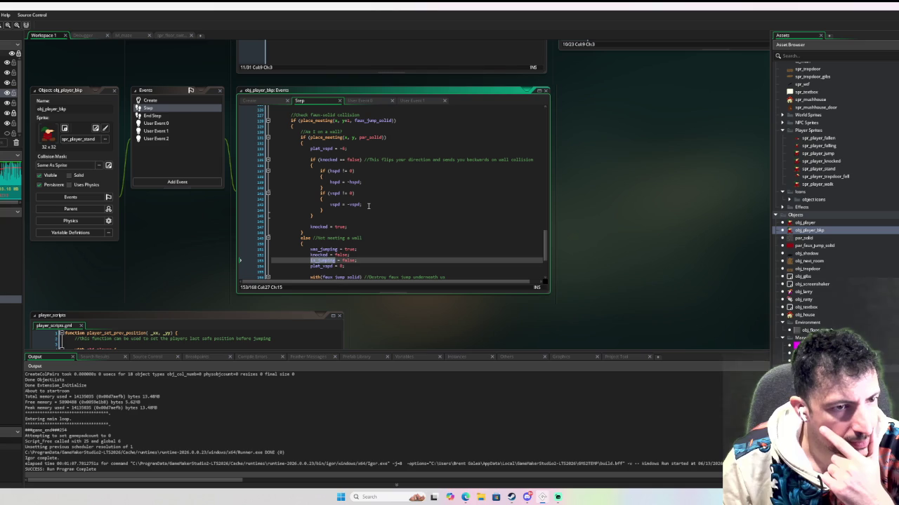
pyautogui.moveTo(368, 205); pyautogui.dragTo(330, 206)
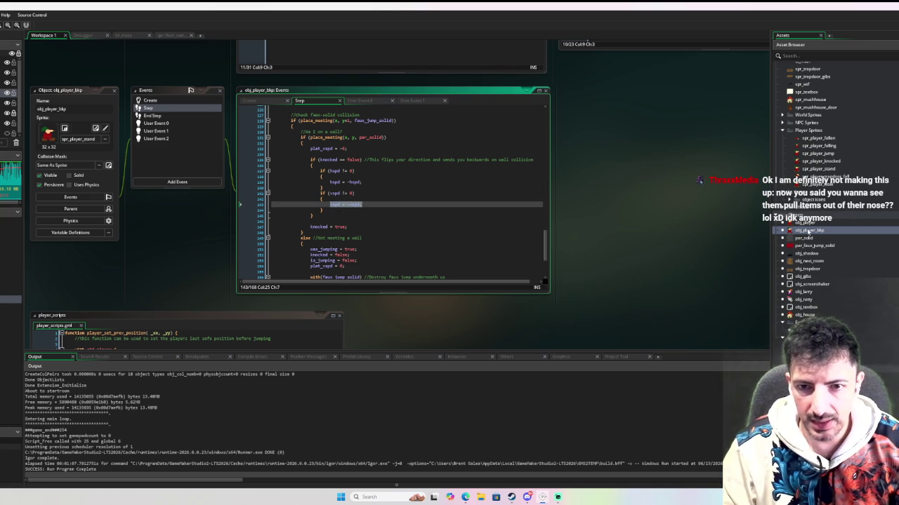
pyautogui.scroll(5, 281, 167)
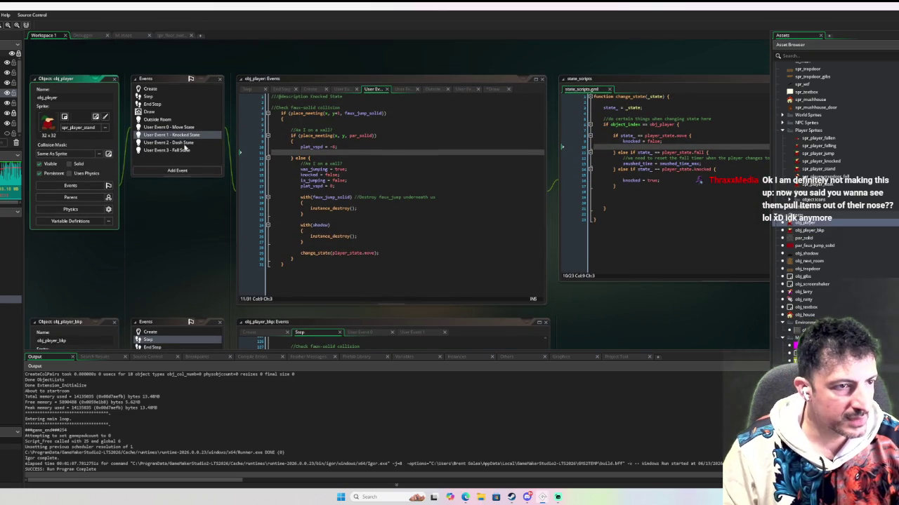
pyautogui.click(193, 137)
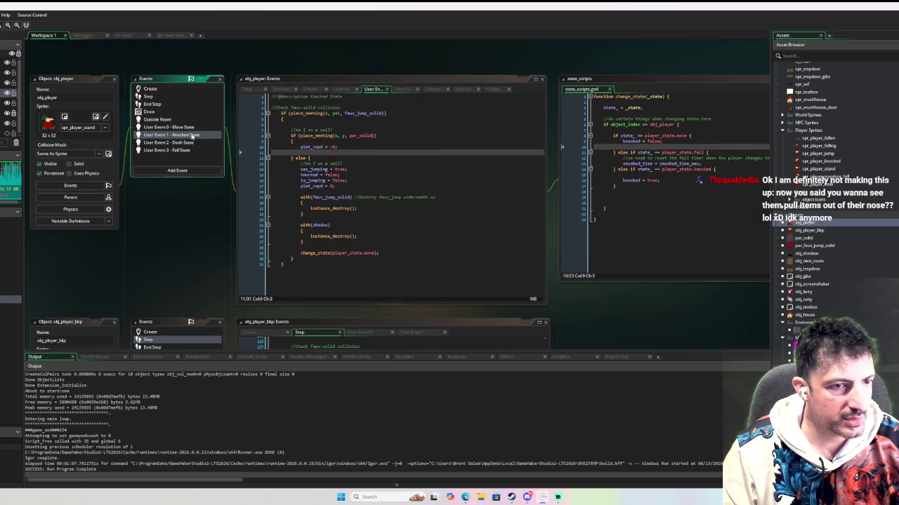
# Try vspd = -vspd; on Knocked State line 11, undo it, and reopen obj_player_bkp
pyautogui.click(316, 152)
pyautogui.write('vspd = -vspd;')
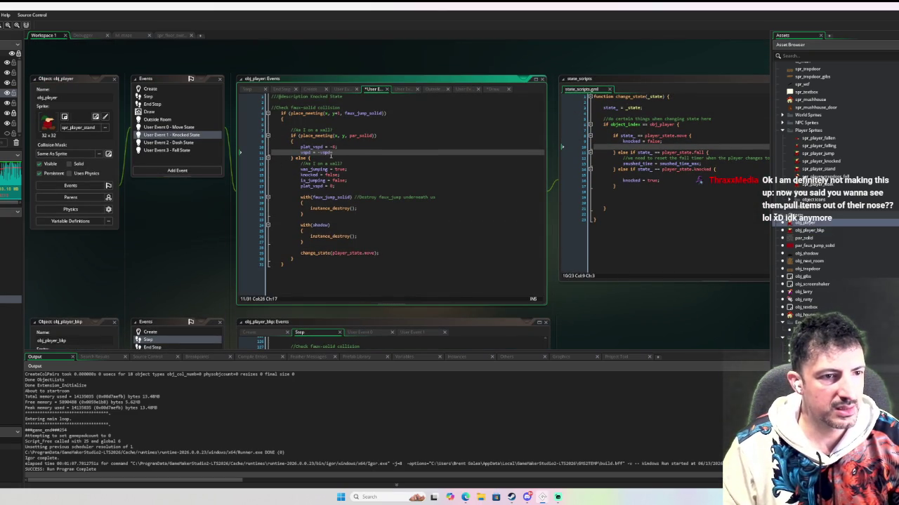
pyautogui.hotkey('ctrl', 'z')
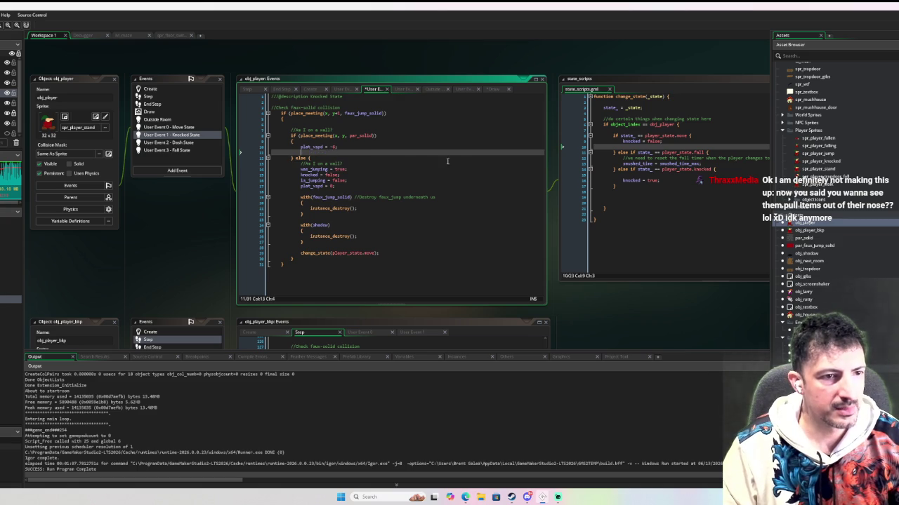
pyautogui.doubleClick(838, 230)
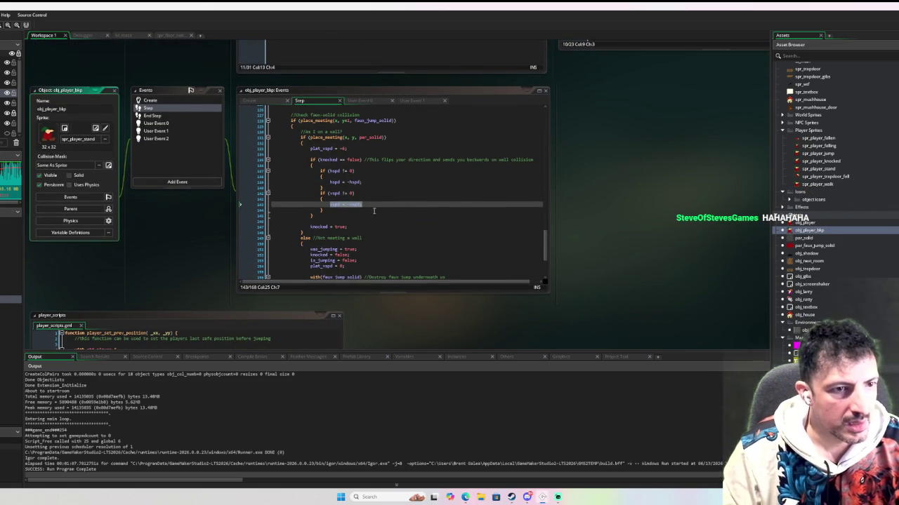
# Scroll through obj_player_bkp's Step event collision code
pyautogui.scroll(-3, 422, 202)
pyautogui.scroll(3, 427, 199)
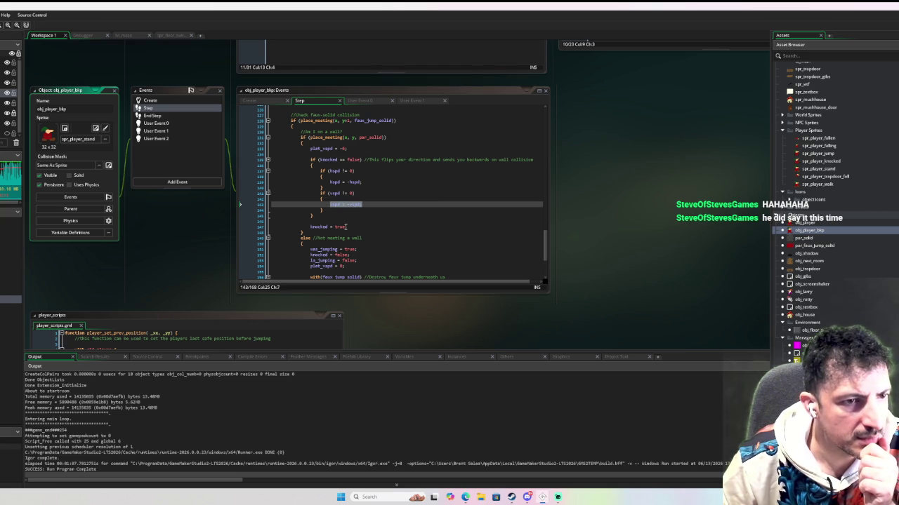
pyautogui.scroll(10, 351, 221)
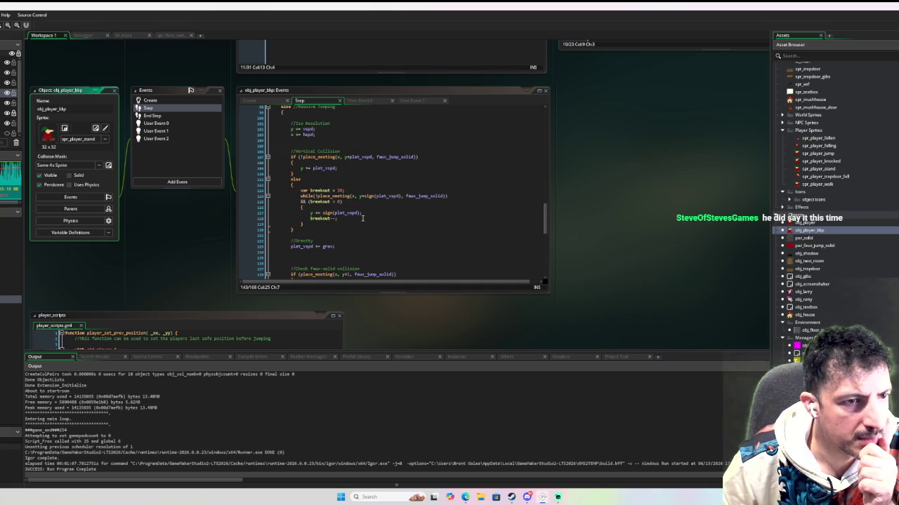
pyautogui.scroll(4, 368, 218)
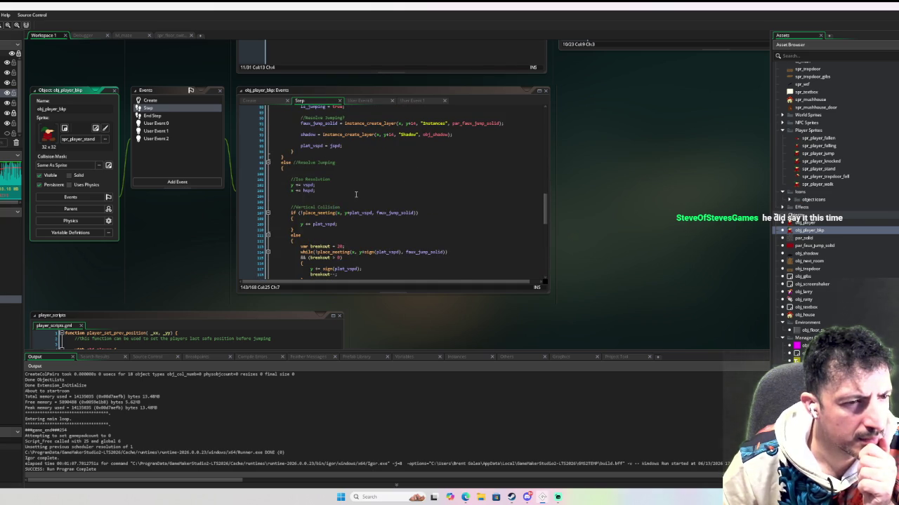
pyautogui.scroll(-4, 356, 194)
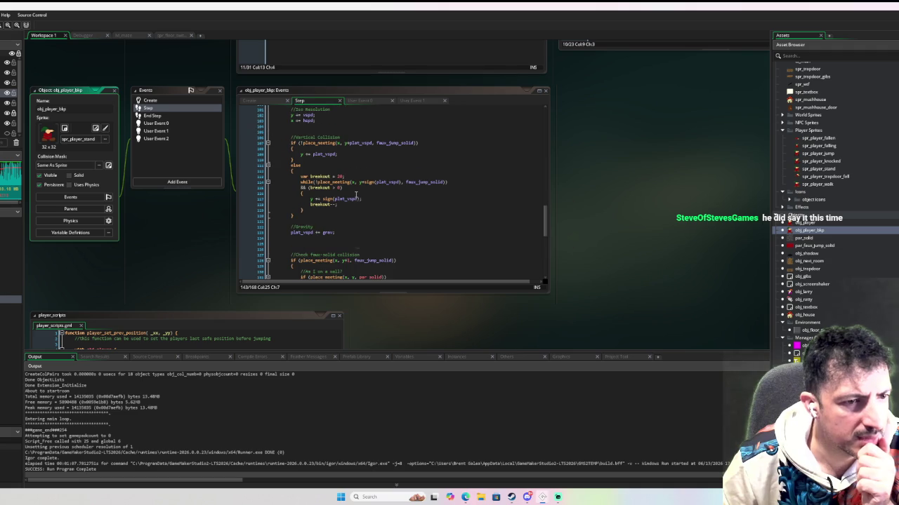
pyautogui.moveTo(316, 203)
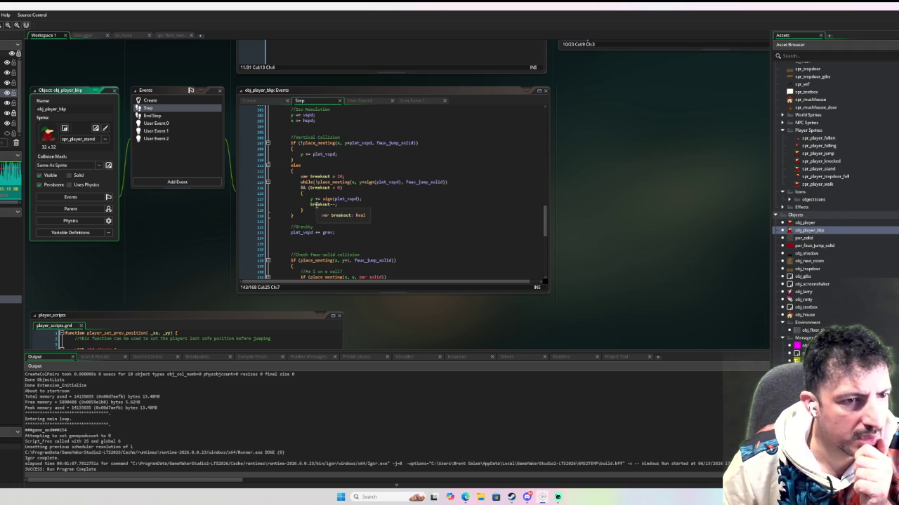
pyautogui.scroll(-1, 418, 204)
pyautogui.scroll(-6, 417, 204)
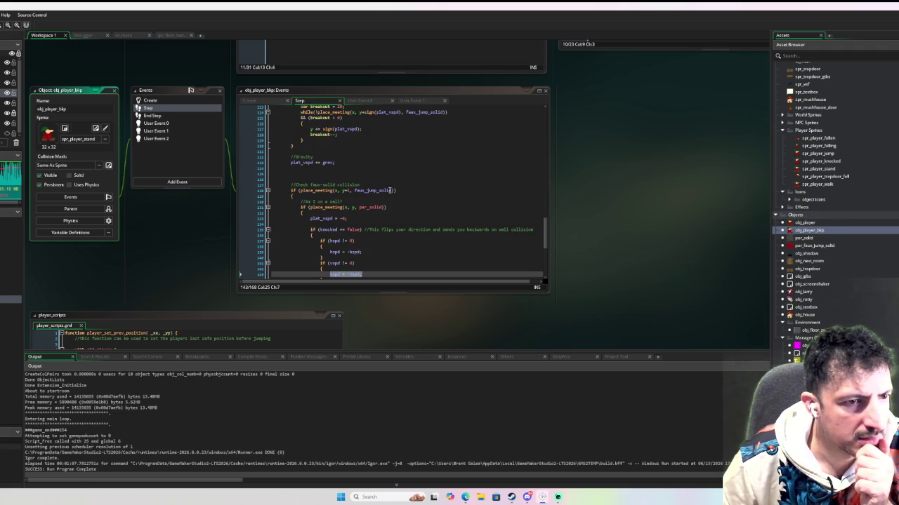
pyautogui.scroll(-2, 389, 189)
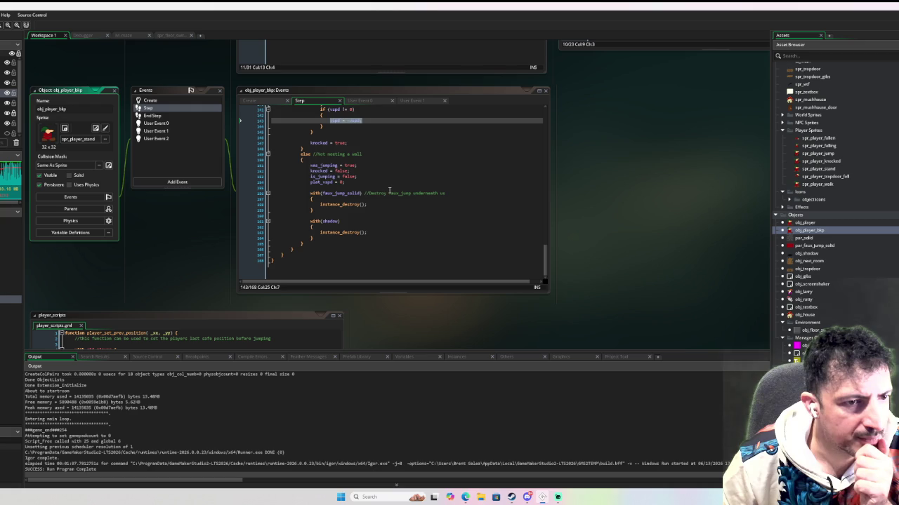
pyautogui.scroll(11, 391, 193)
pyautogui.scroll(10, 393, 198)
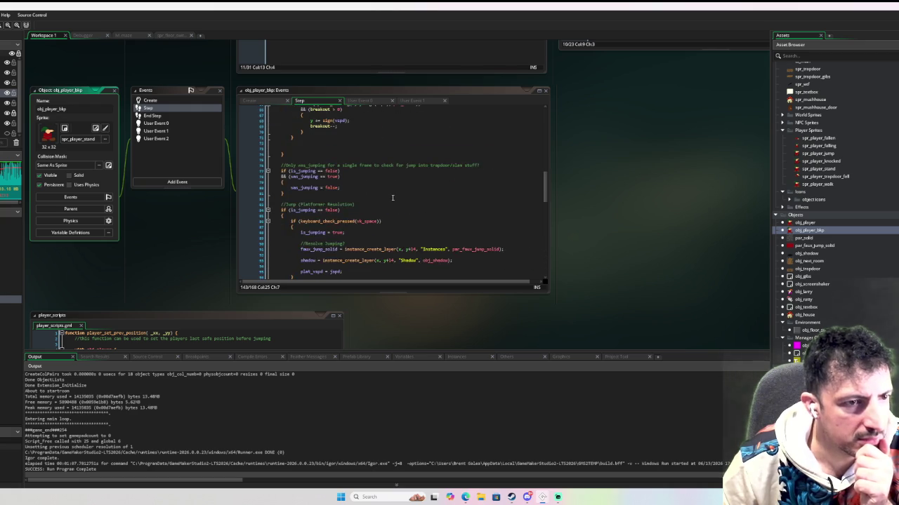
pyautogui.scroll(8, 394, 203)
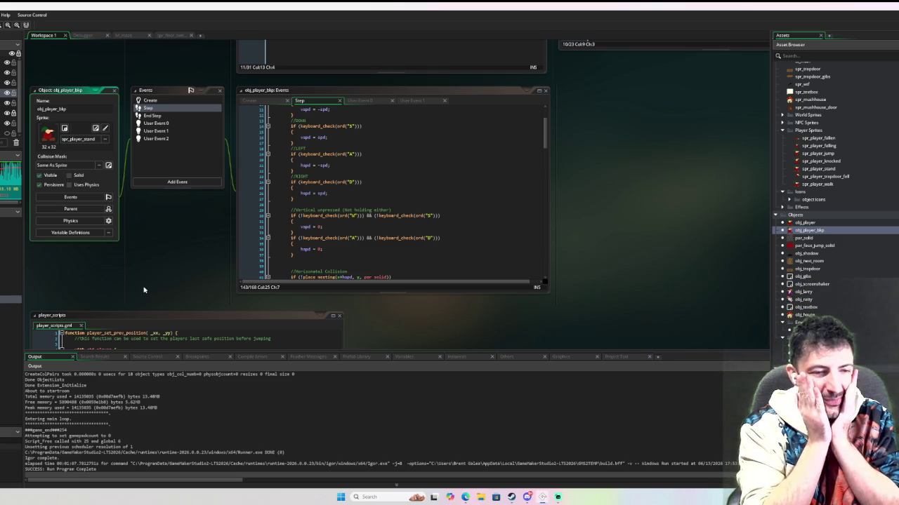
# Check the backup's User Event 1 and User Event 0 Move State code, then open obj_player
pyautogui.click(157, 133)
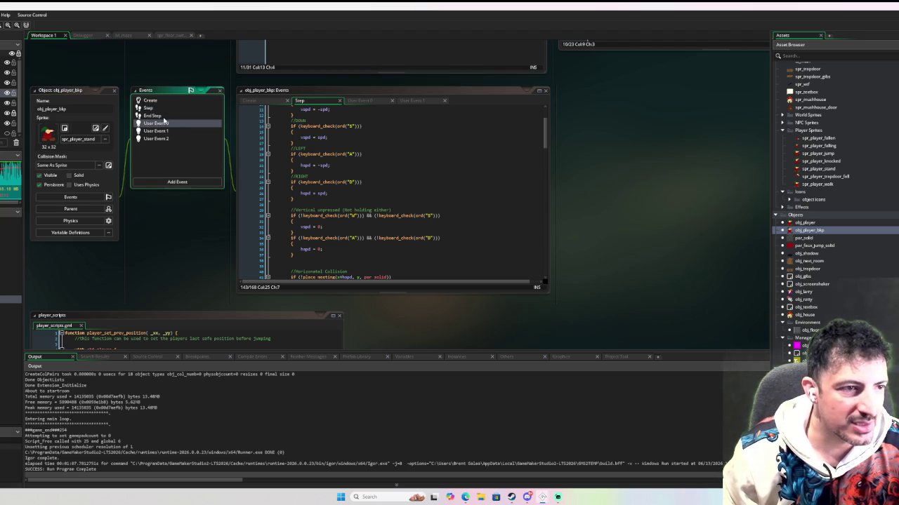
pyautogui.click(167, 123)
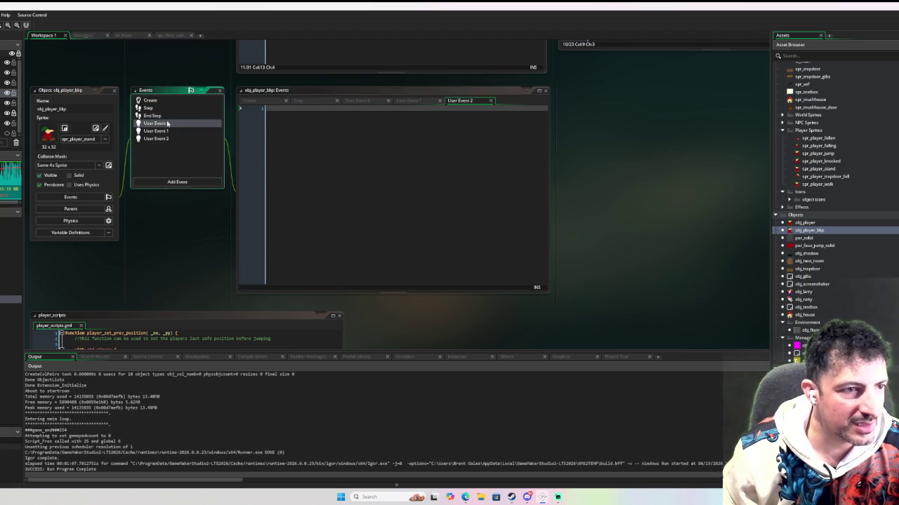
pyautogui.doubleClick(818, 223)
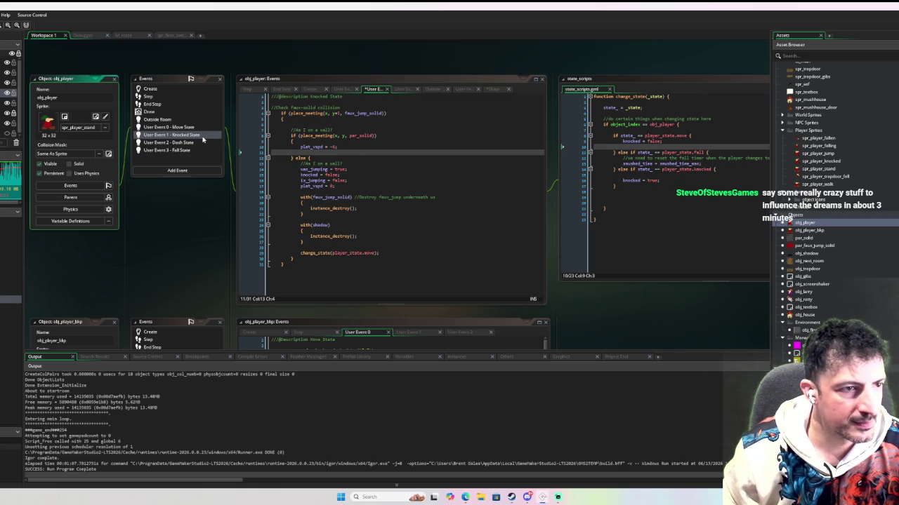
# Add vspd = plat_vspd to the Knocked State wall-hit branch and run Sandman with debugging (F6)
pyautogui.click(314, 152)
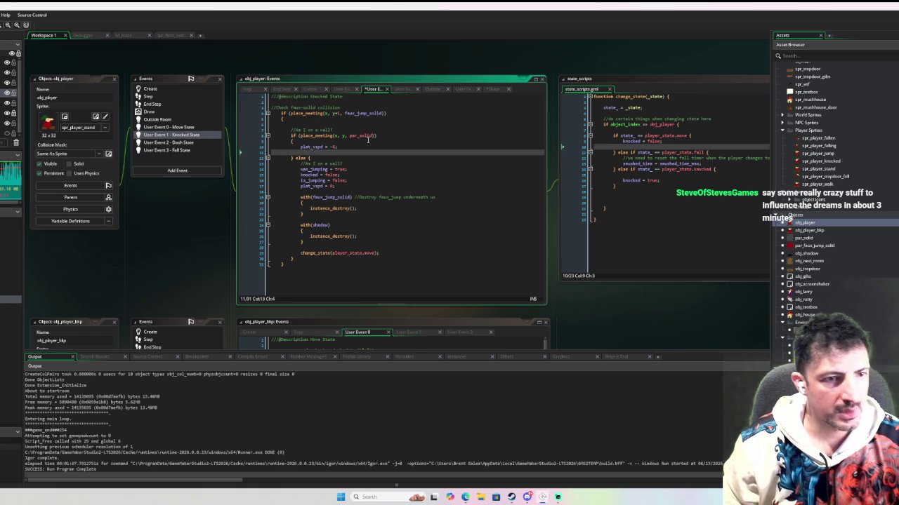
pyautogui.write('vs')
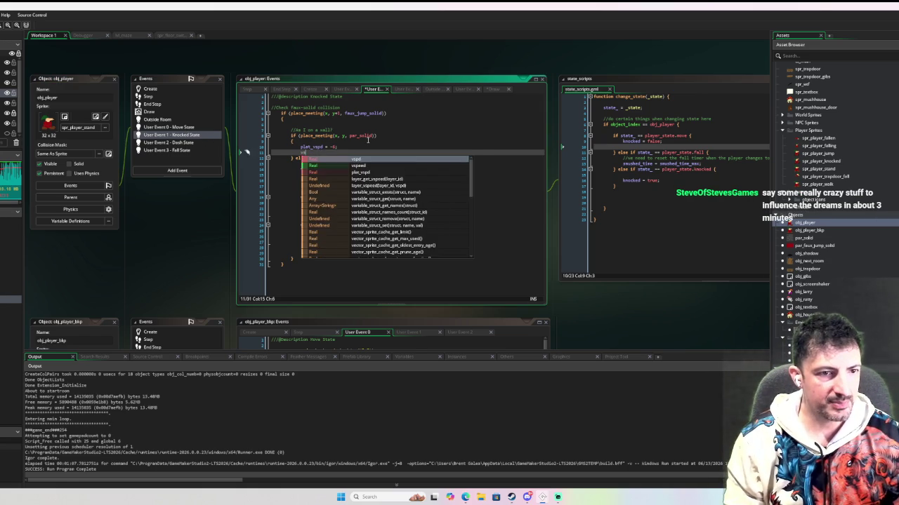
pyautogui.write('pd = plat_vspd')
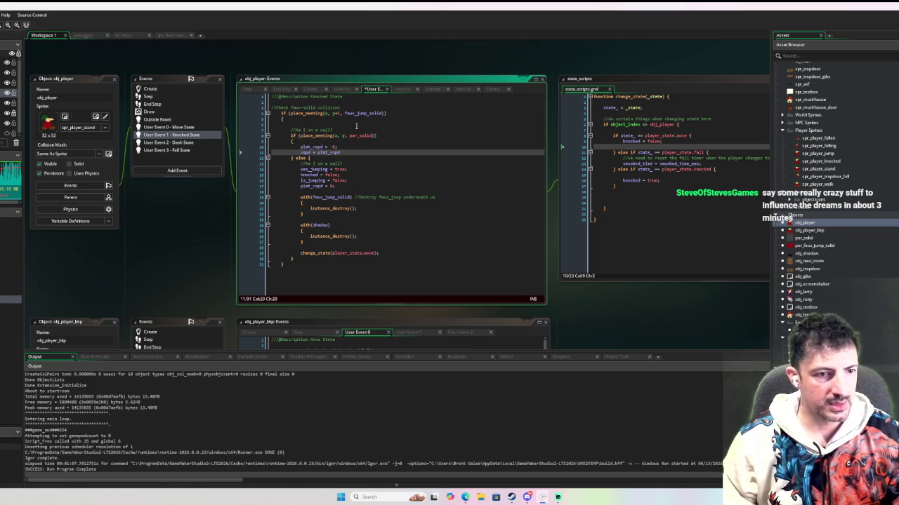
pyautogui.press('F6')
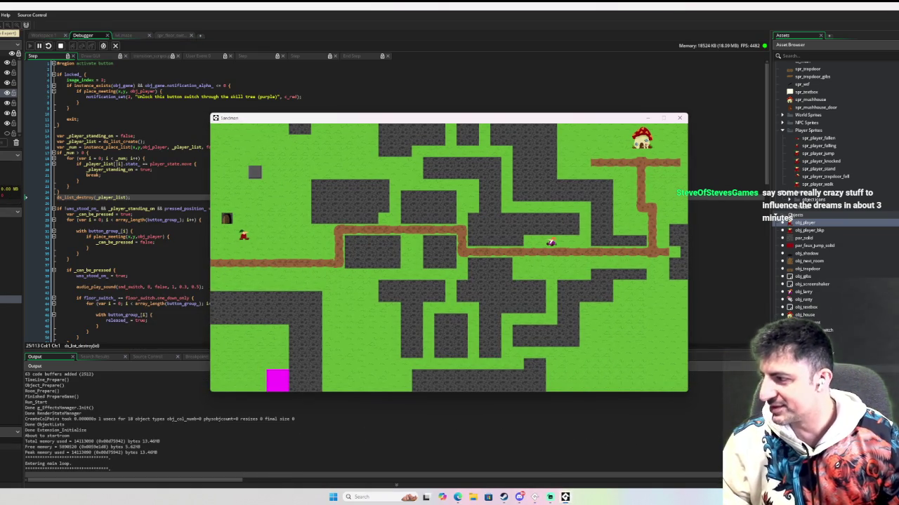
# Walk the player down-right and jump six times near the walls, then close the game
pyautogui.press('Down')
pyautogui.press('Right')
pyautogui.press('space')
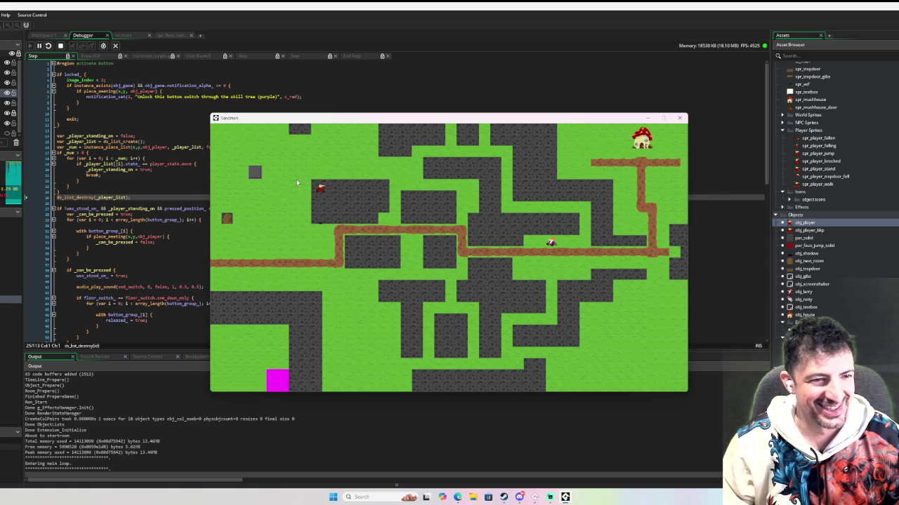
pyautogui.press('space')
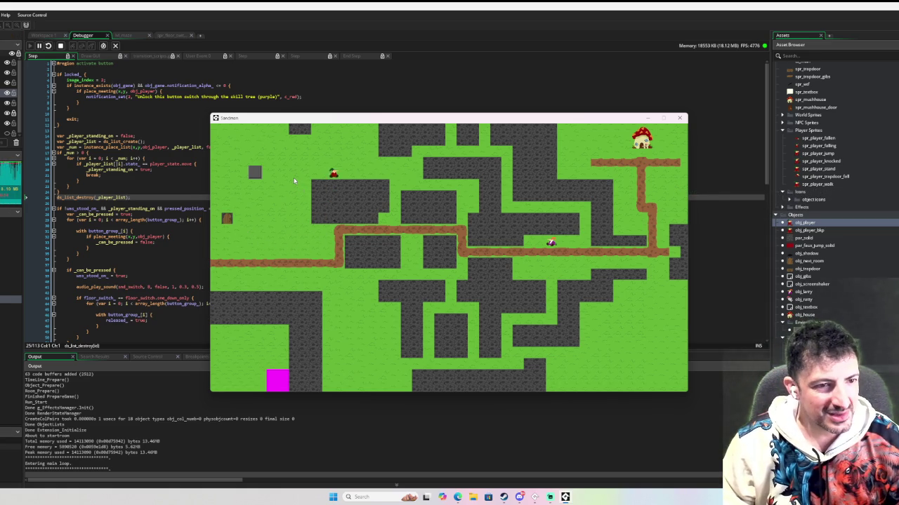
pyautogui.press('space')
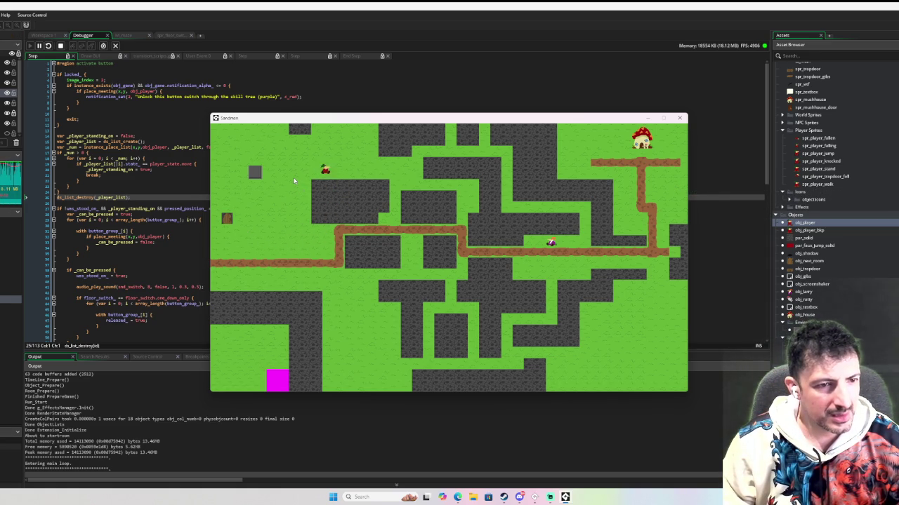
pyautogui.press('space')
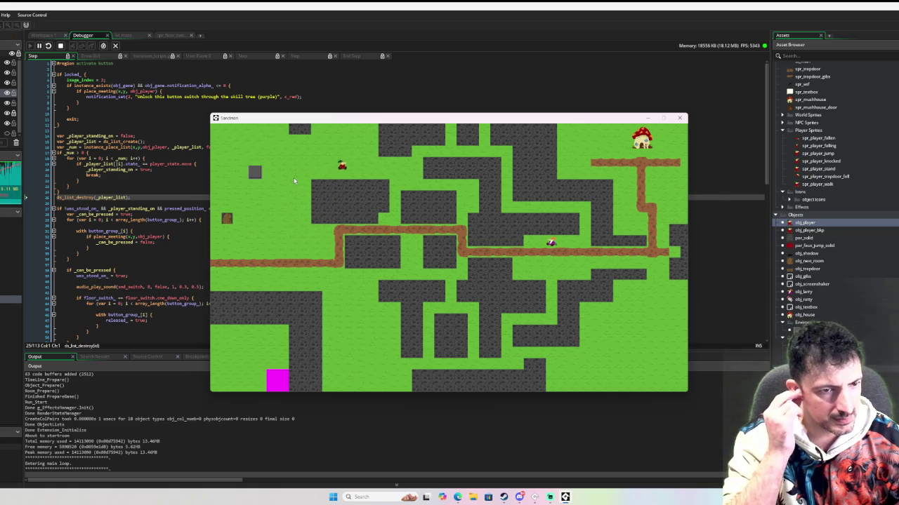
pyautogui.press('space')
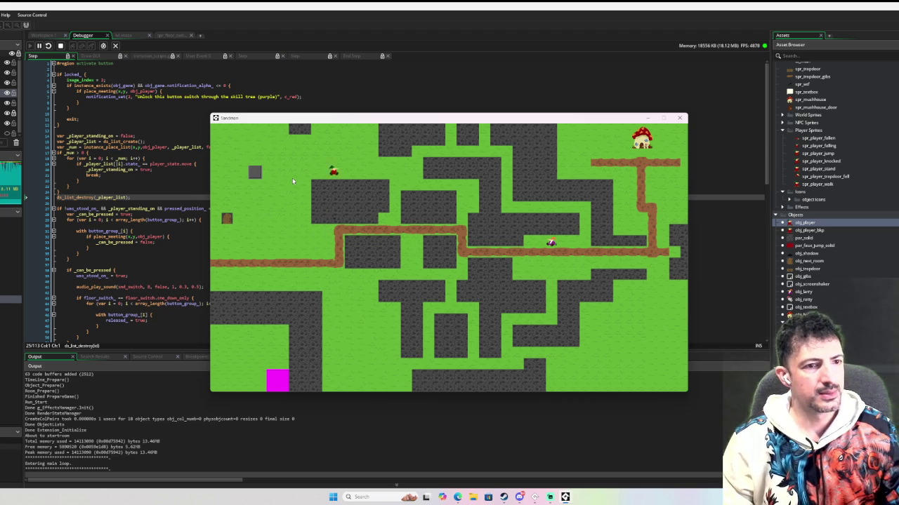
pyautogui.press('space')
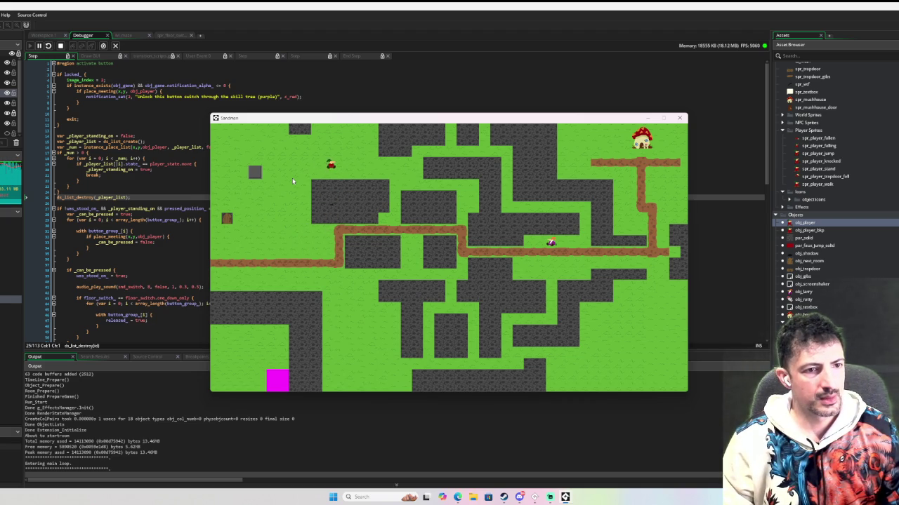
pyautogui.click(683, 119)
# Check the is_jumping variable in obj_player's Step event
pyautogui.click(40, 34)
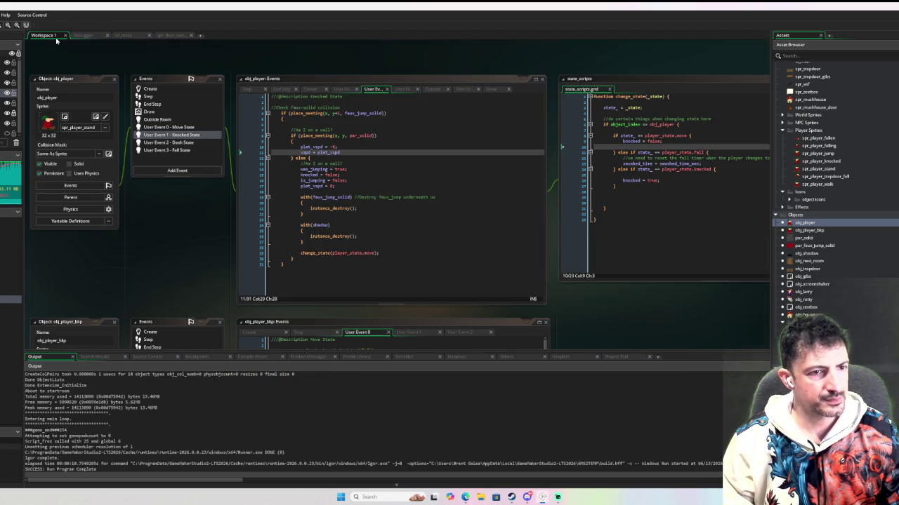
pyautogui.scroll(-1, 330, 175)
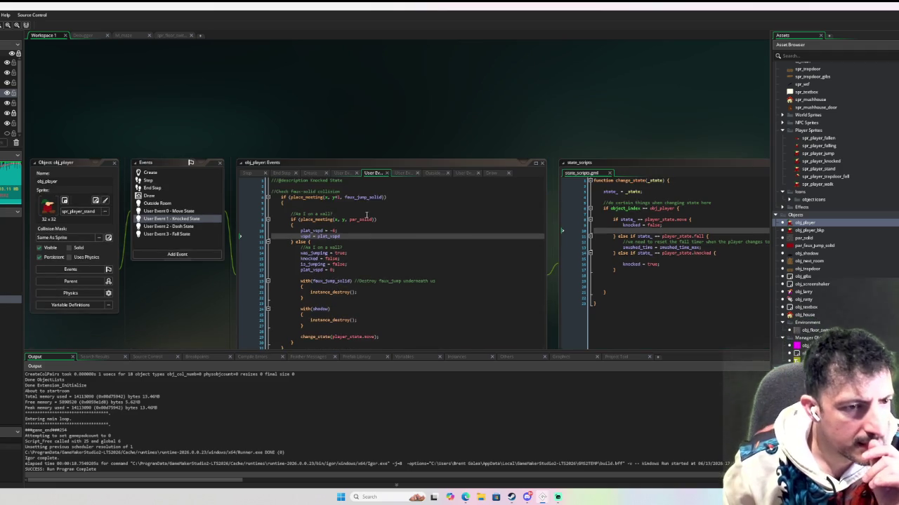
pyautogui.scroll(2, 365, 212)
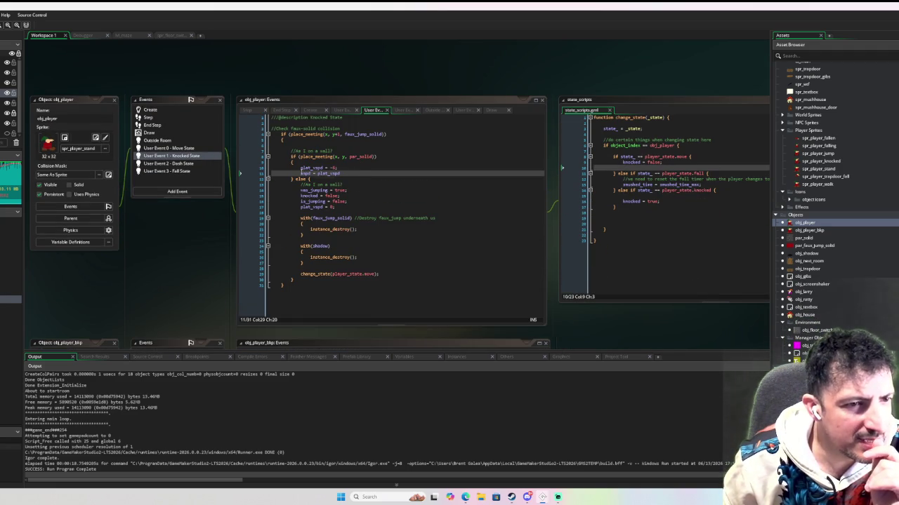
pyautogui.click(168, 120)
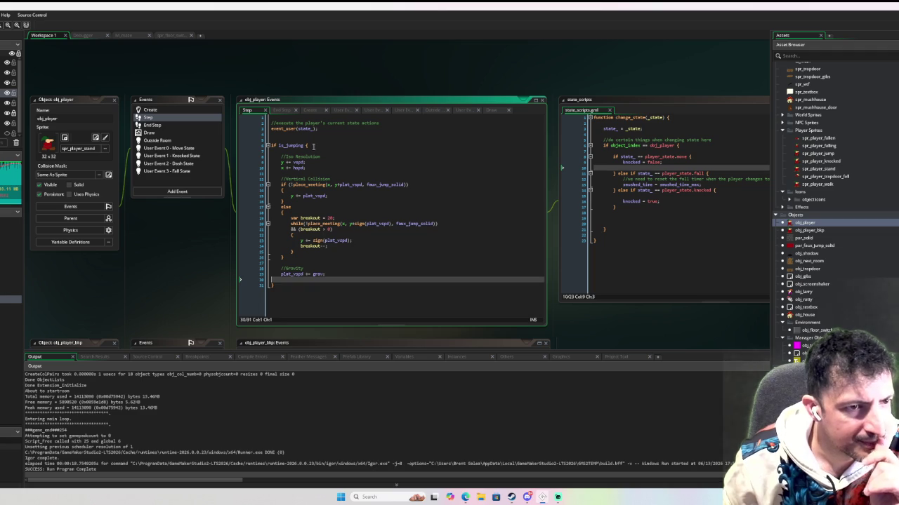
pyautogui.moveTo(290, 144)
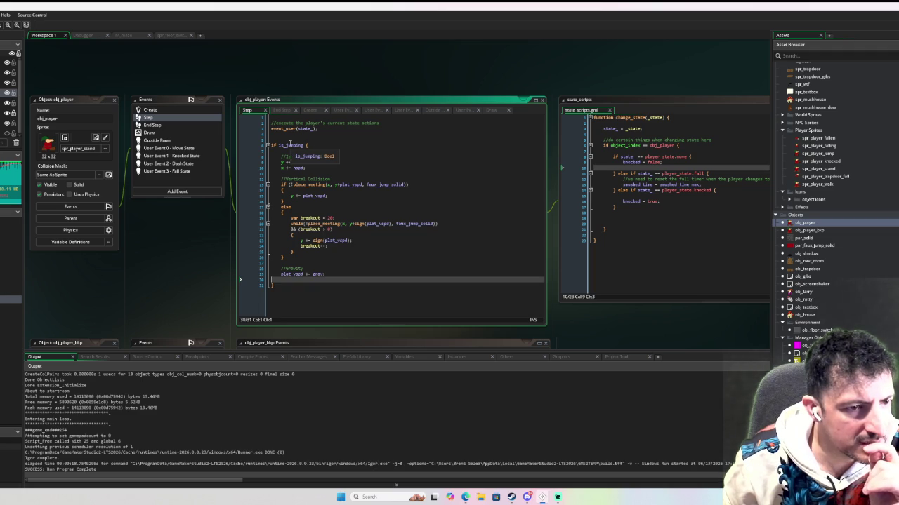
pyautogui.doubleClick(289, 145)
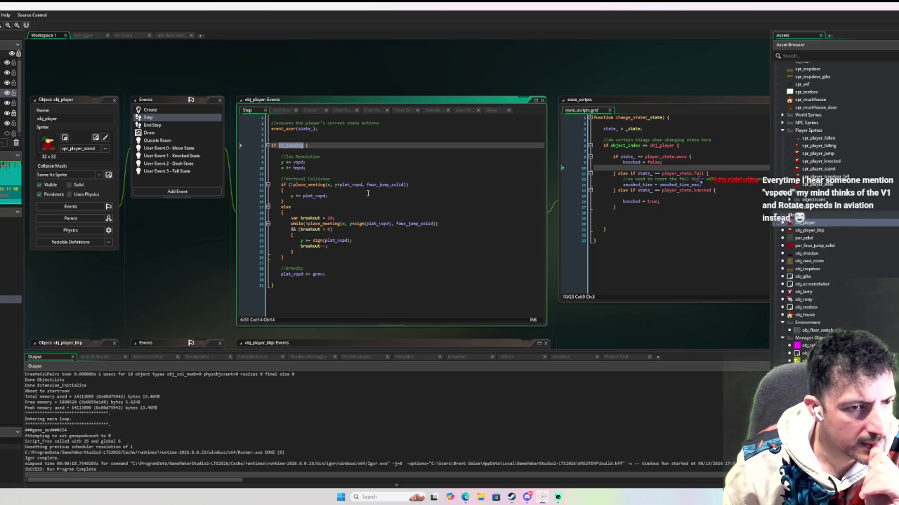
# End vspd = plat_vspd with a semicolon and add a blank line after it in Knocked State
pyautogui.click(184, 171)
pyautogui.click(181, 155)
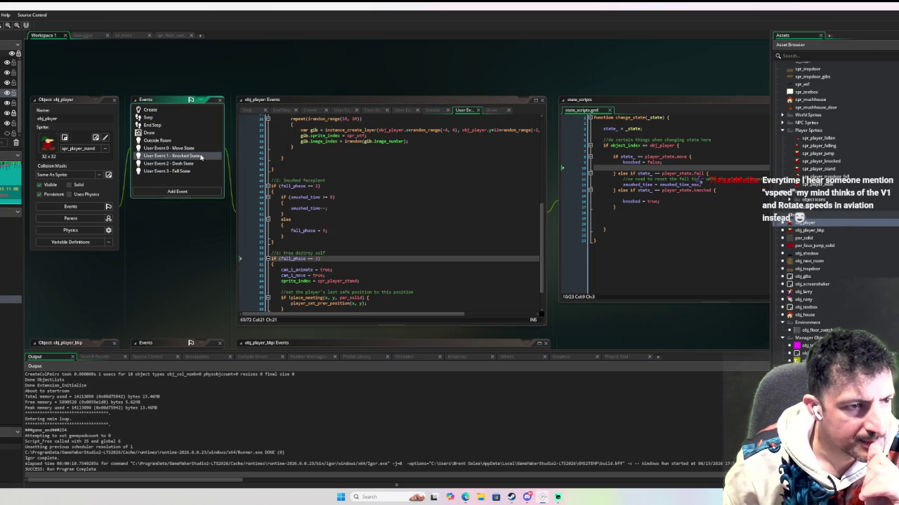
pyautogui.click(347, 170)
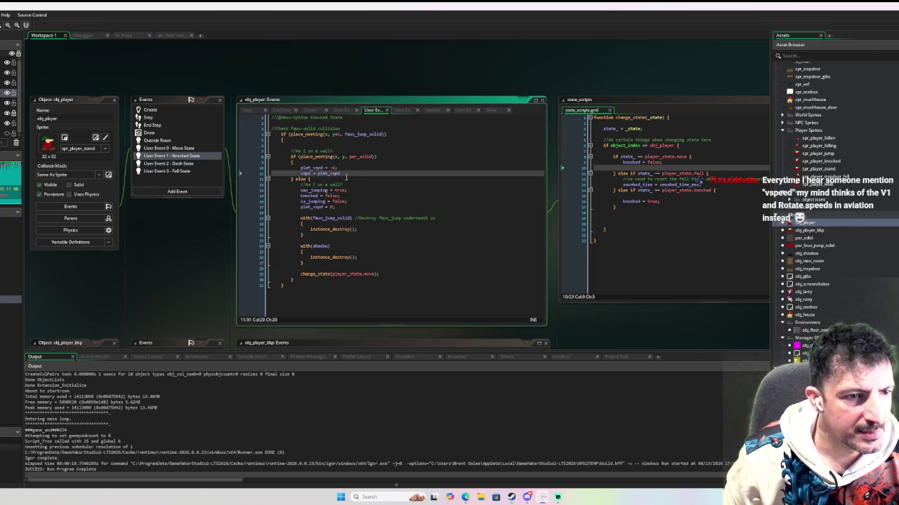
pyautogui.write(';')
pyautogui.press('Return')
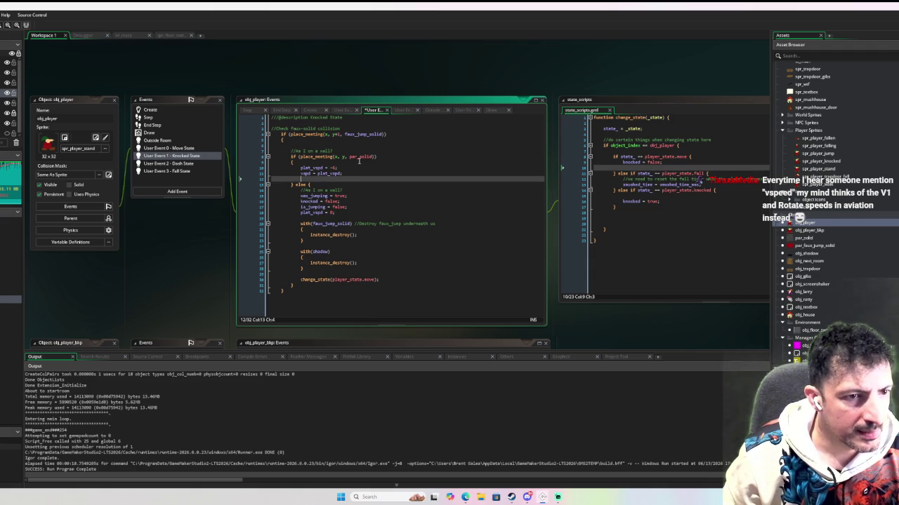
pyautogui.click(176, 149)
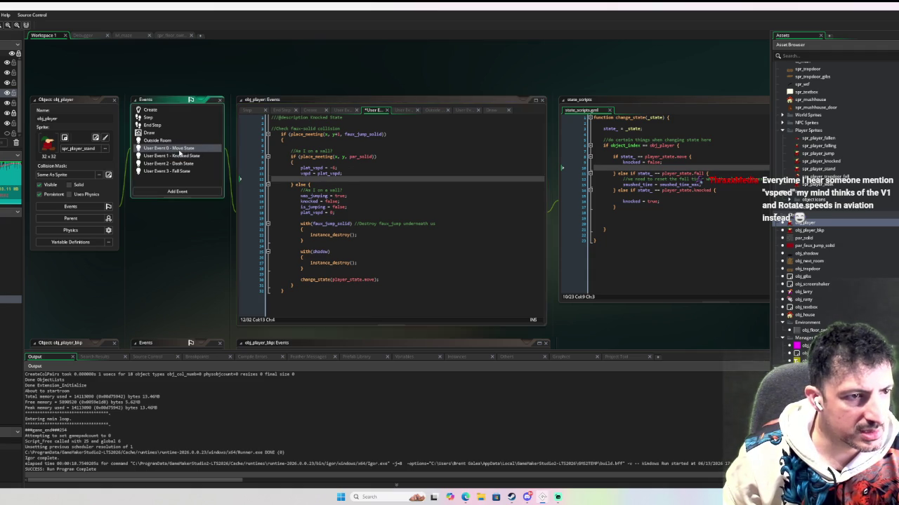
pyautogui.scroll(-4, 421, 201)
pyautogui.scroll(4, 414, 219)
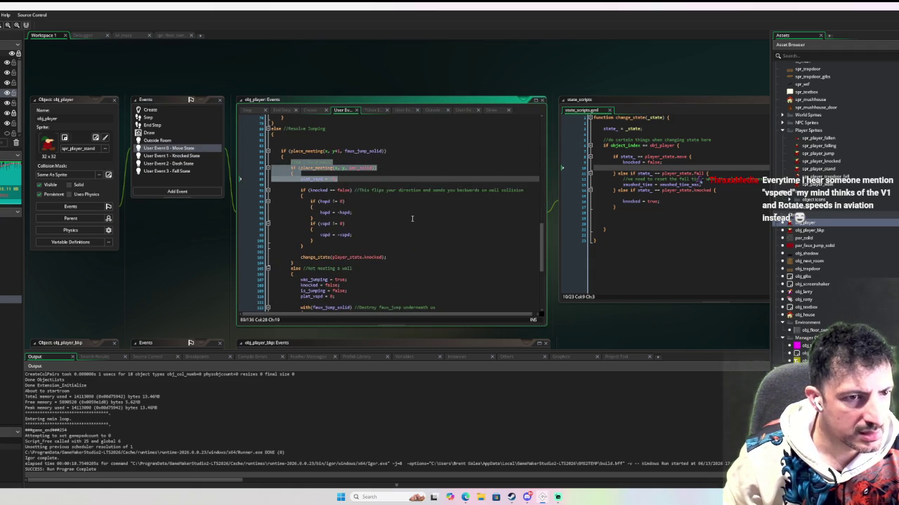
pyautogui.scroll(4, 412, 219)
pyautogui.scroll(3, 412, 219)
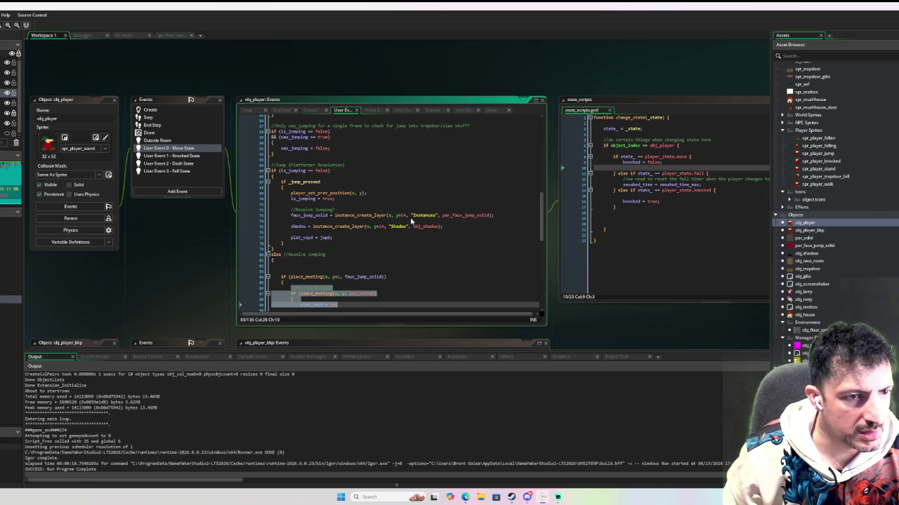
pyautogui.scroll(-9, 410, 219)
pyautogui.scroll(-6, 320, 208)
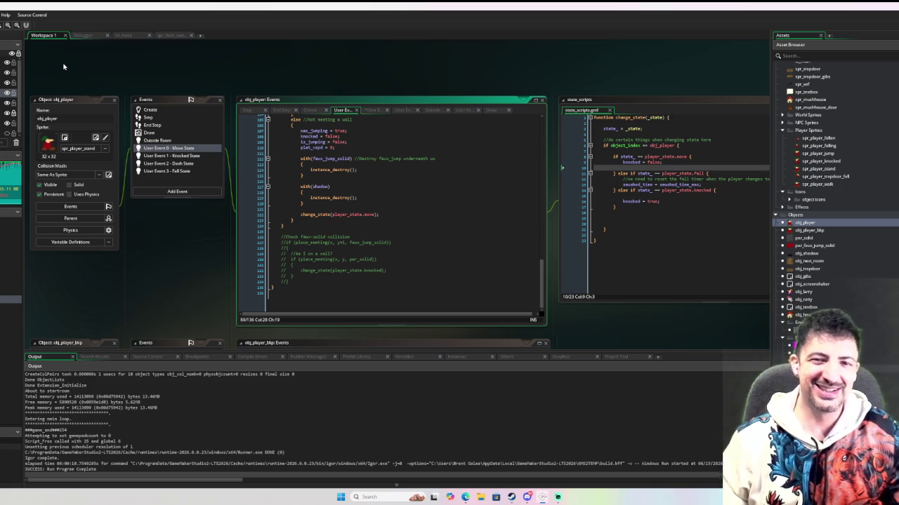
pyautogui.scroll(8, 378, 264)
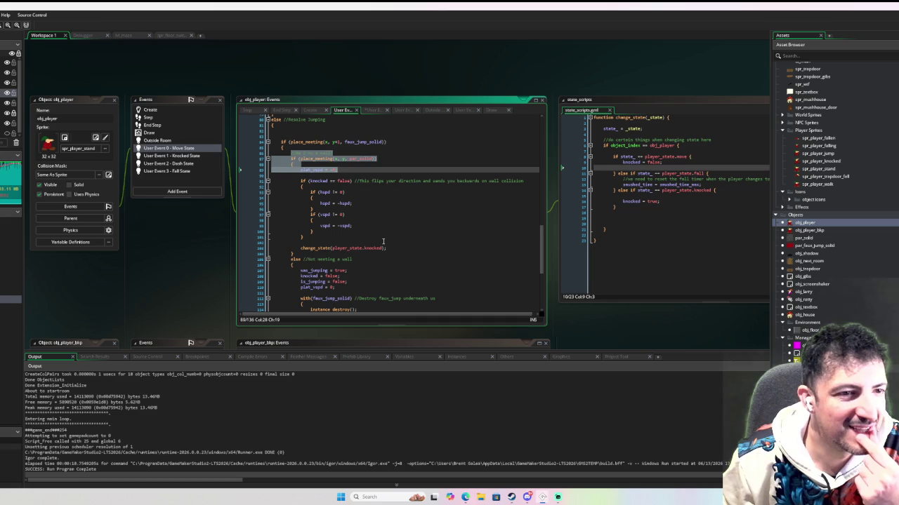
pyautogui.scroll(-2, 386, 230)
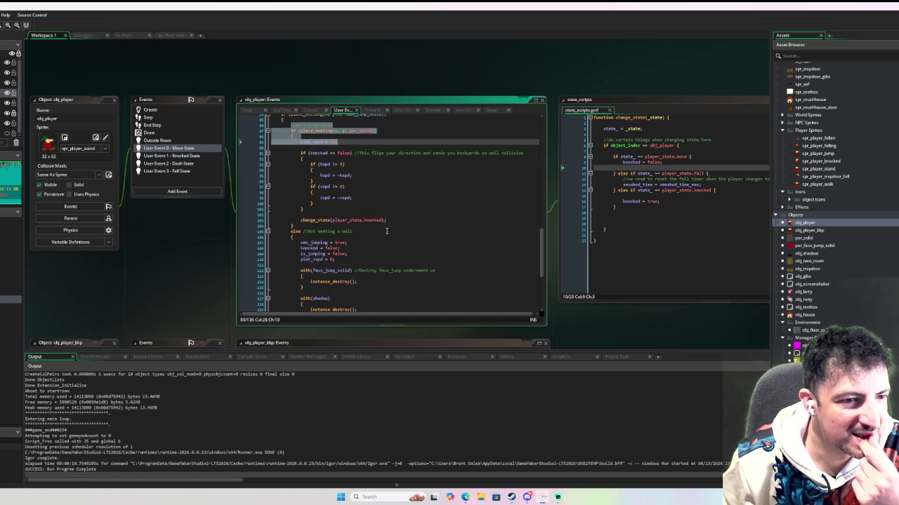
pyautogui.scroll(2, 386, 231)
pyautogui.scroll(4, 363, 251)
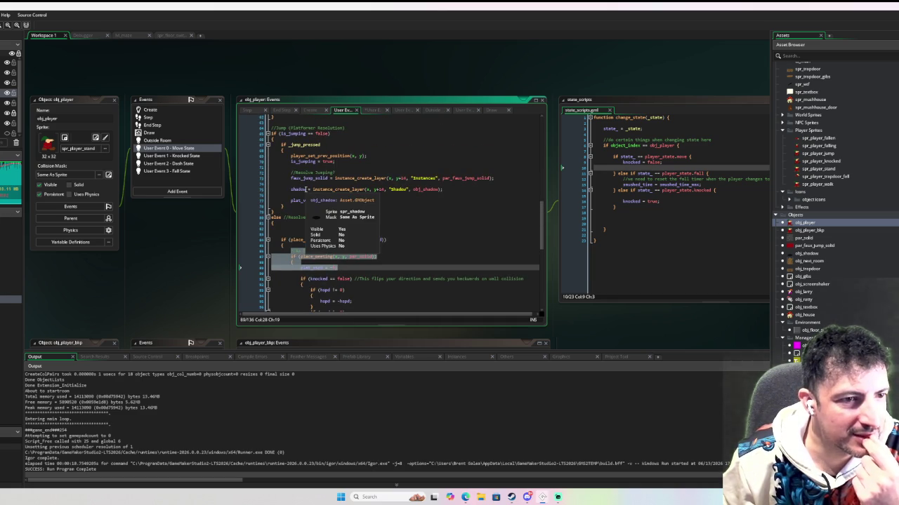
pyautogui.scroll(-4, 386, 231)
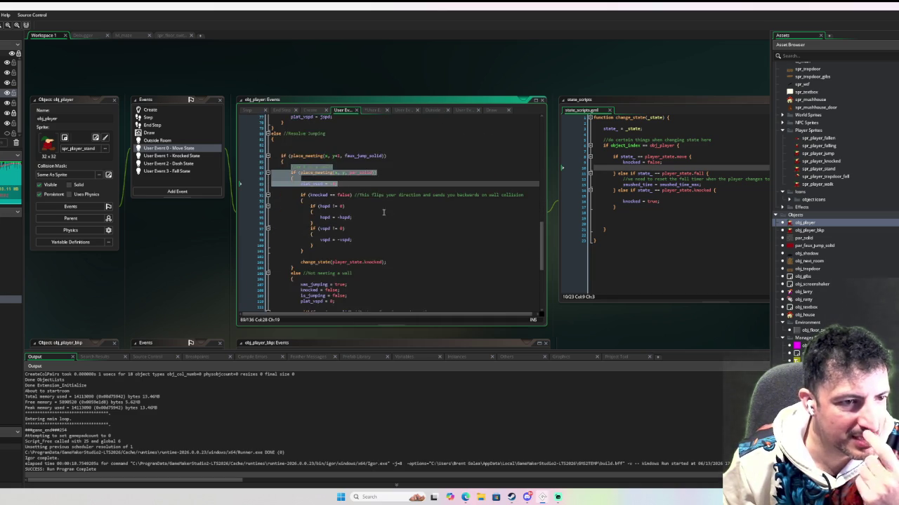
pyautogui.scroll(2, 385, 210)
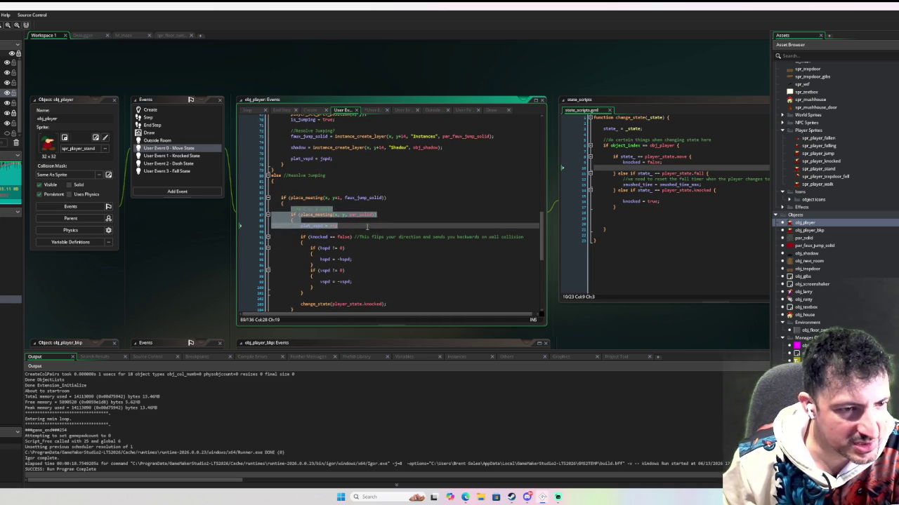
pyautogui.scroll(-2, 379, 232)
pyautogui.scroll(-2, 380, 203)
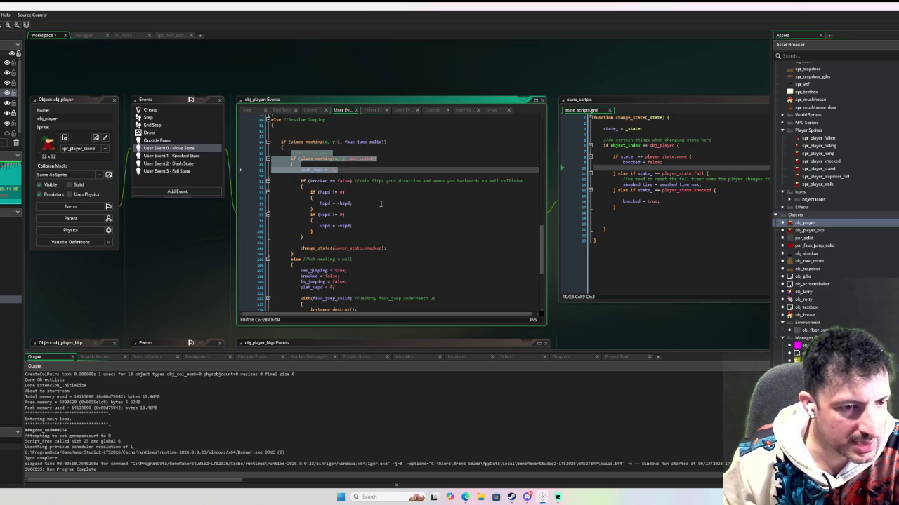
pyautogui.scroll(-3, 380, 204)
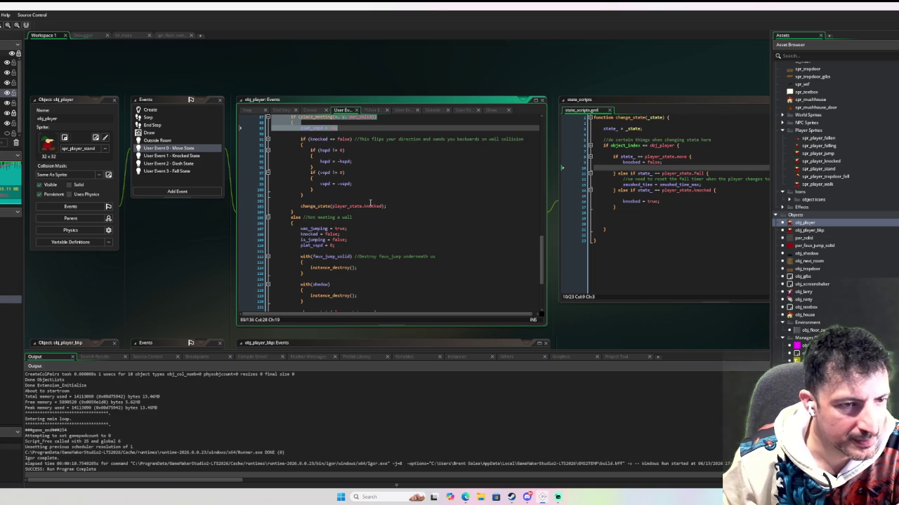
pyautogui.scroll(1, 370, 203)
pyautogui.scroll(-1, 369, 204)
pyautogui.scroll(2, 368, 203)
pyautogui.scroll(-2, 368, 203)
pyautogui.scroll(2, 368, 203)
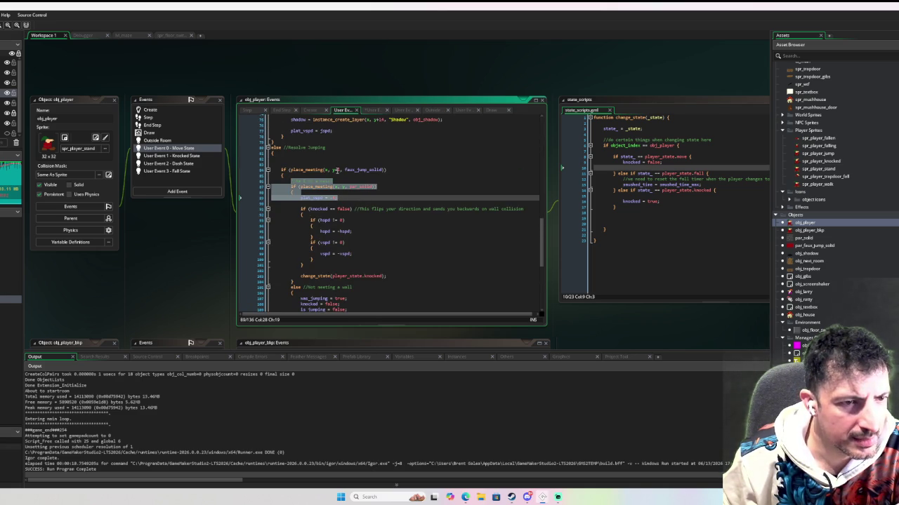
# Set breakpoints at the Knocked State collision check and just before the Move State direction flip
pyautogui.click(184, 156)
pyautogui.click(259, 134)
pyautogui.click(254, 134)
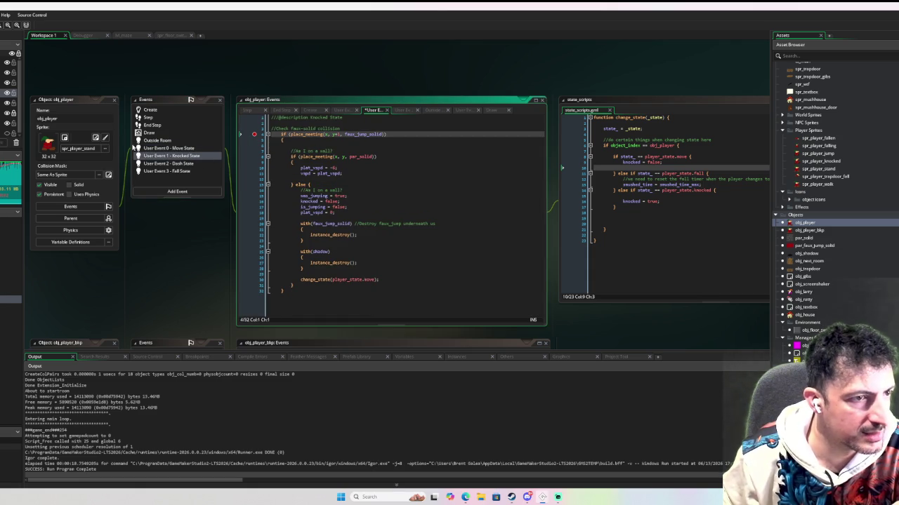
pyautogui.click(169, 148)
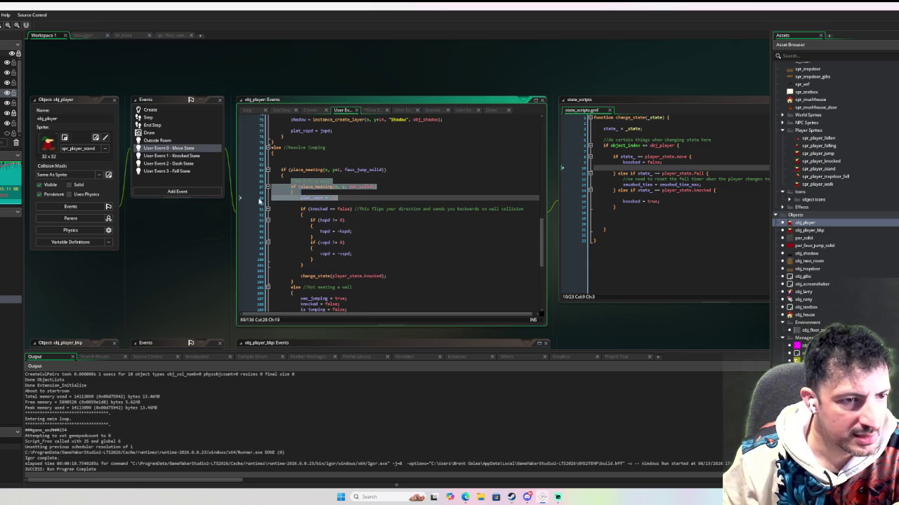
pyautogui.click(259, 203)
pyautogui.click(254, 204)
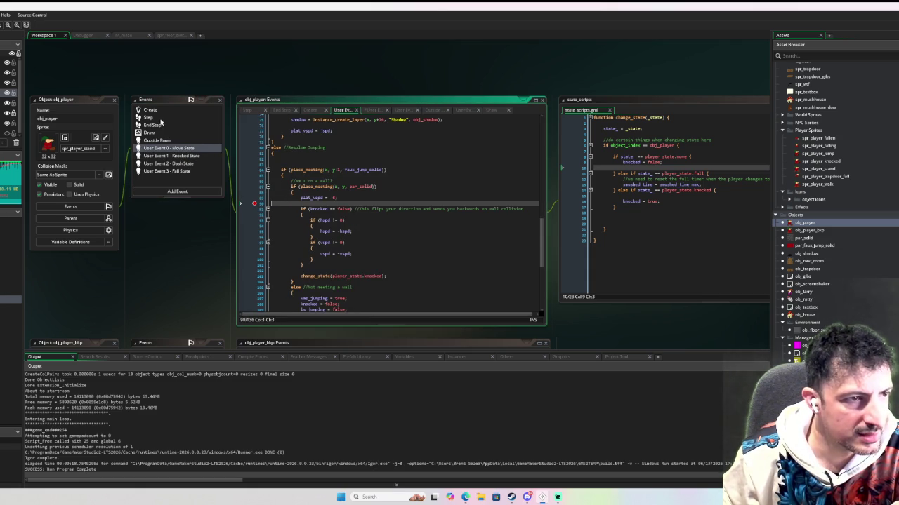
# Place the caret at the Step event's iso resolution lines and launch Sandman with debugging
pyautogui.click(158, 117)
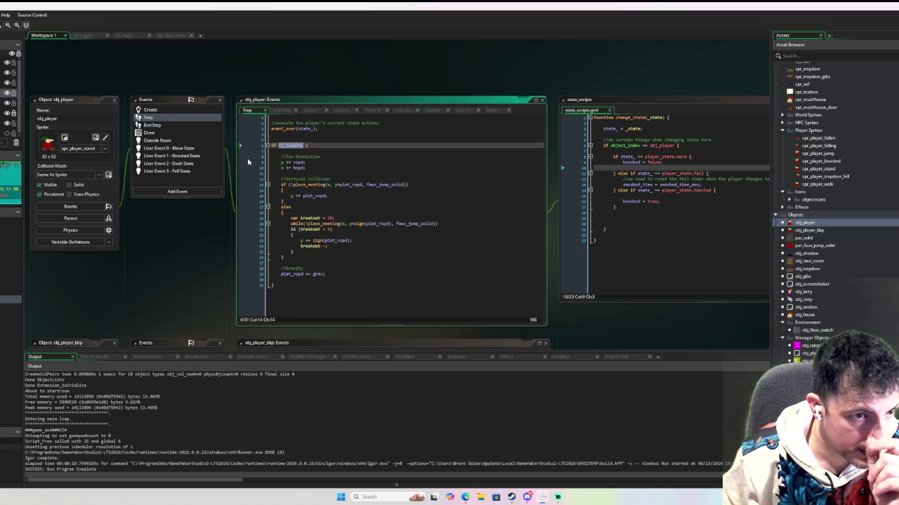
pyautogui.click(248, 158)
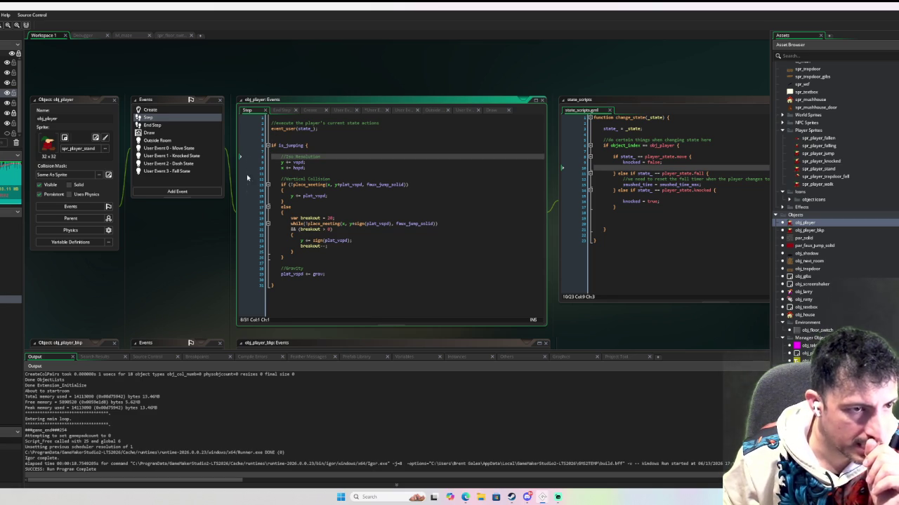
pyautogui.press('F6')
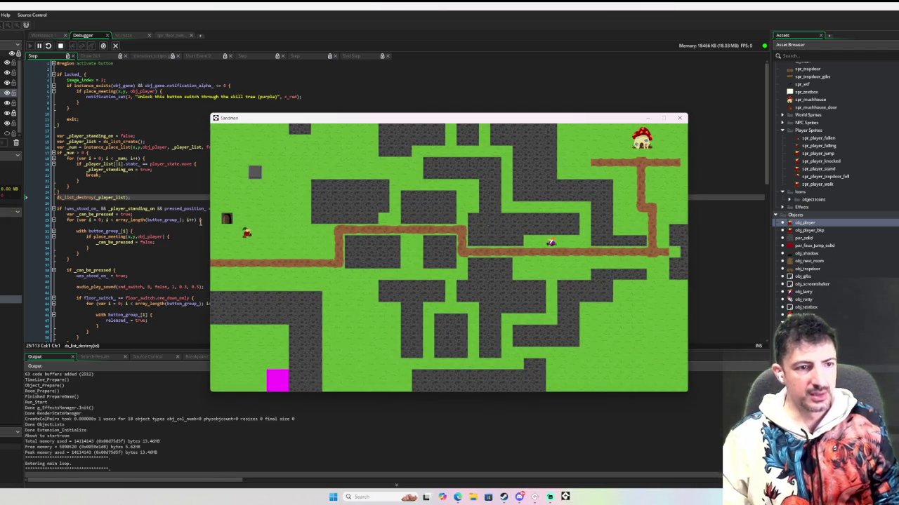
# Walk the player into a wall, add a breakpoint on Step's y += vspd line, and return to the game
pyautogui.press('Down')
pyautogui.press('Right')
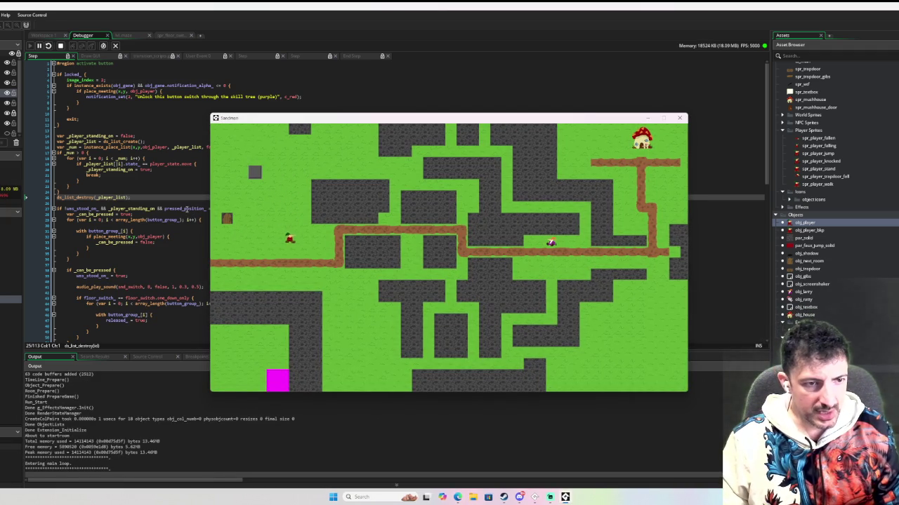
pyautogui.press('Up')
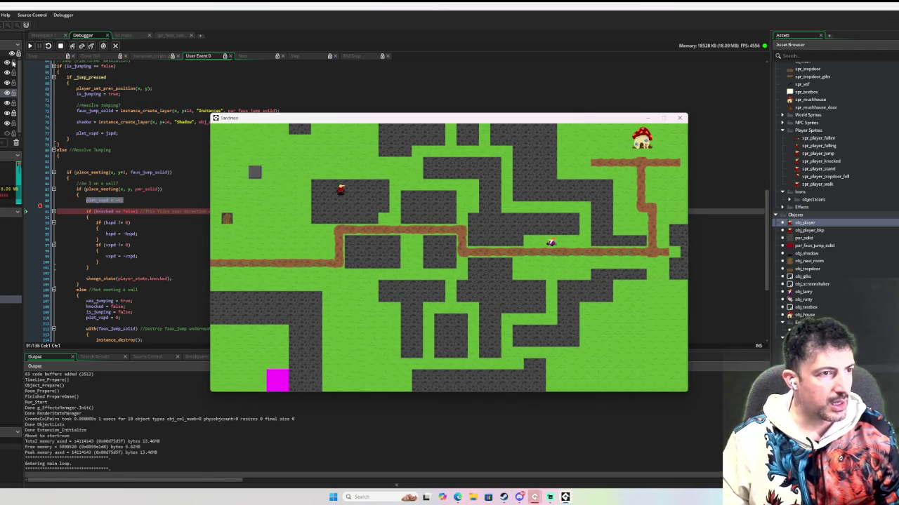
pyautogui.click(32, 36)
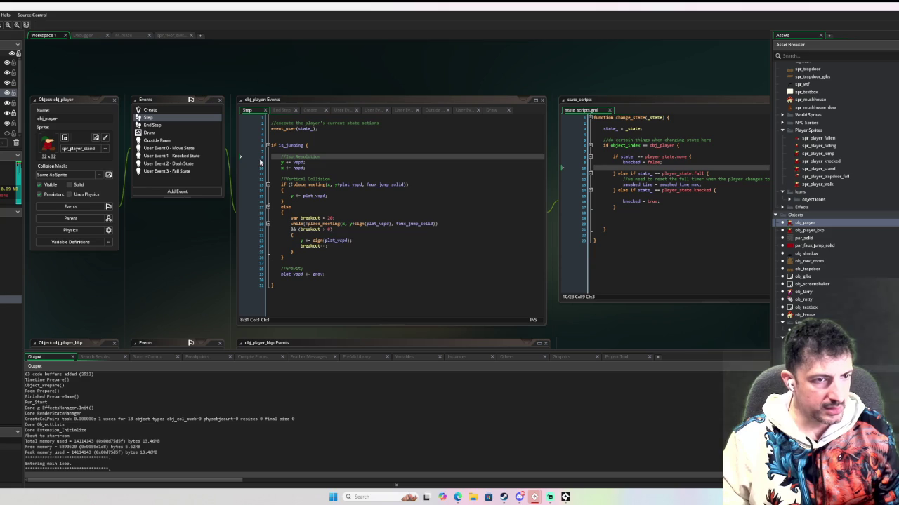
pyautogui.click(261, 162)
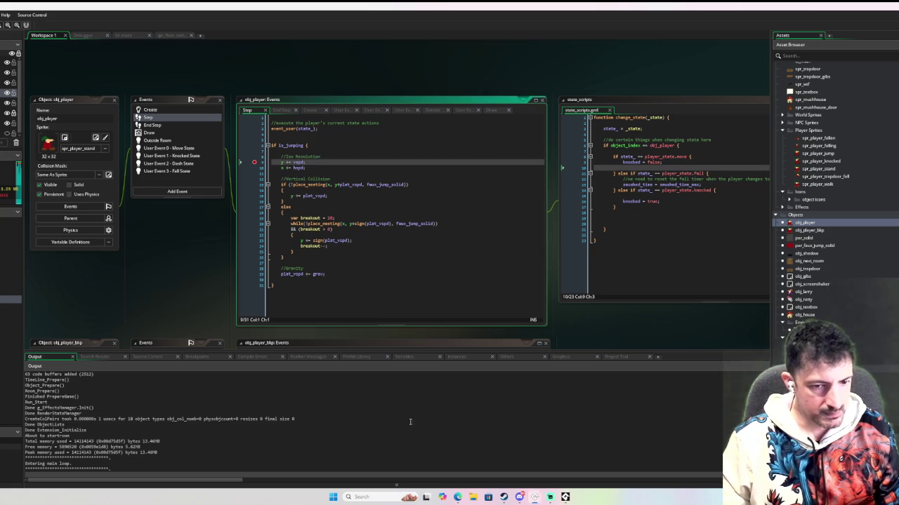
pyautogui.click(565, 497)
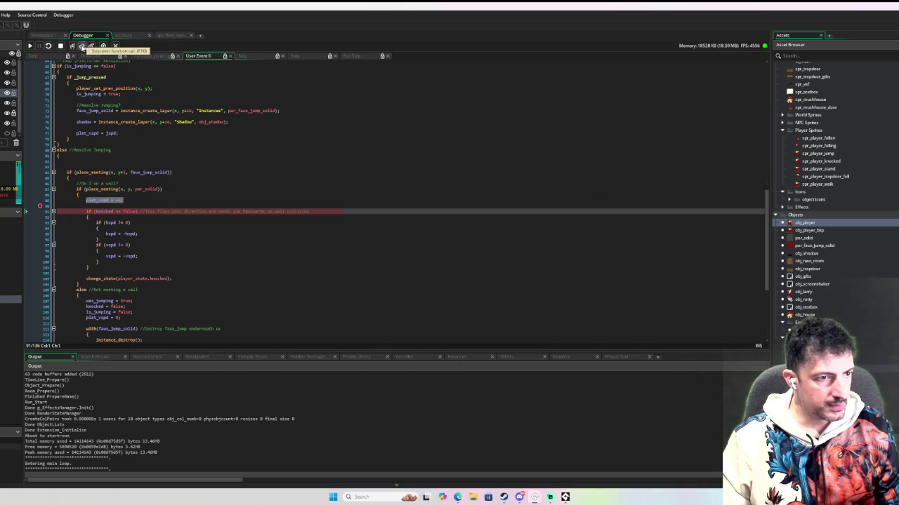
# Step line by line through the knocked check in Move State and back out to the Step event
pyautogui.click(81, 47)
pyautogui.click(82, 46)
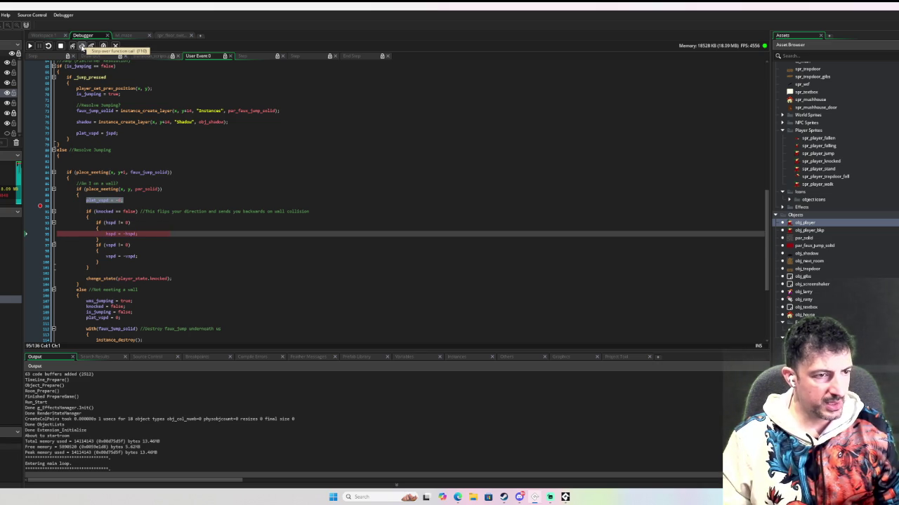
pyautogui.click(82, 47)
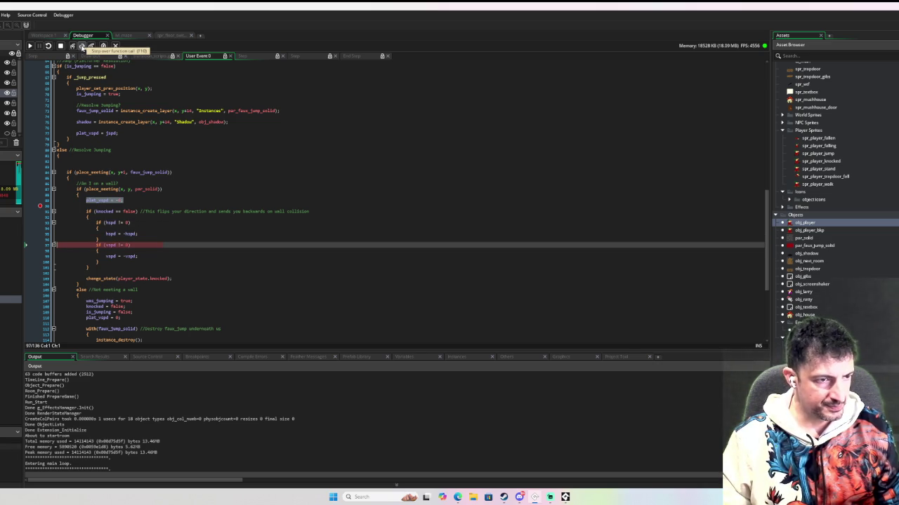
pyautogui.click(81, 47)
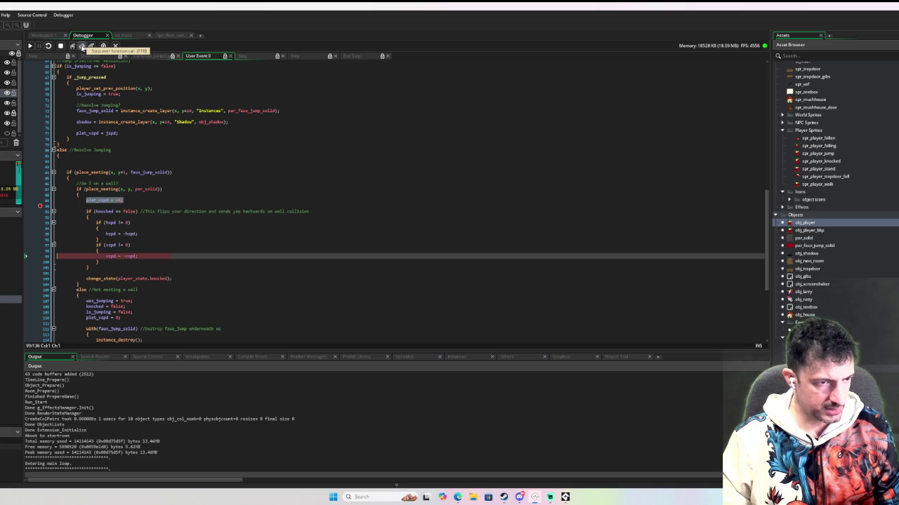
pyautogui.click(81, 46)
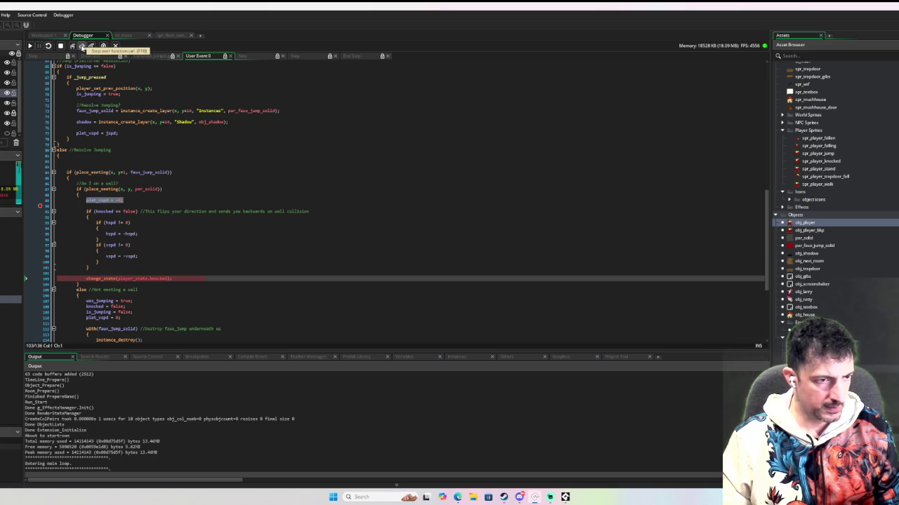
pyautogui.click(81, 47)
pyautogui.click(82, 47)
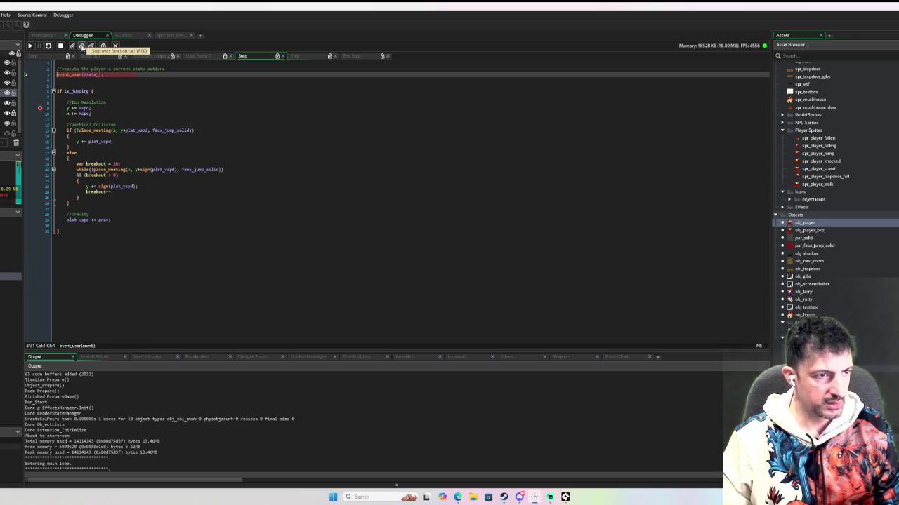
# Step through the is_jumping block into the no-collision branch, checking variable values along the way
pyautogui.click(82, 46)
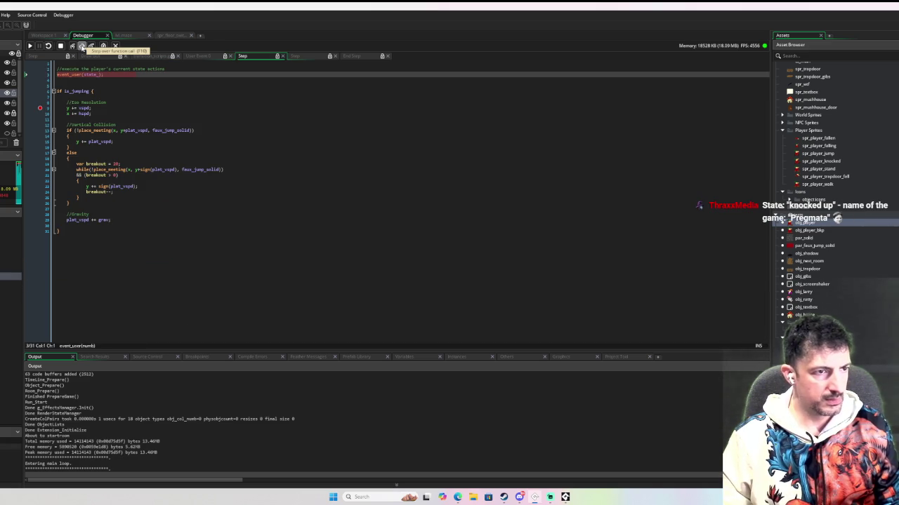
pyautogui.click(82, 46)
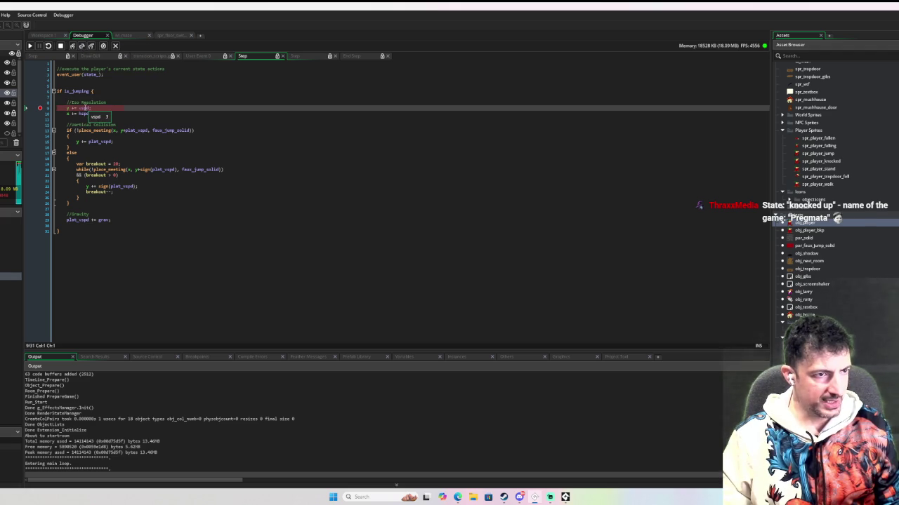
pyautogui.moveTo(68, 109)
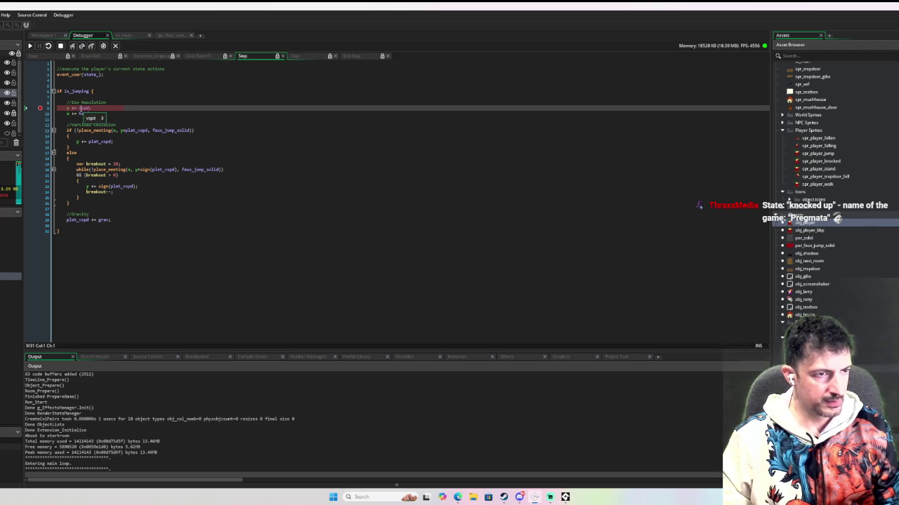
pyautogui.click(82, 46)
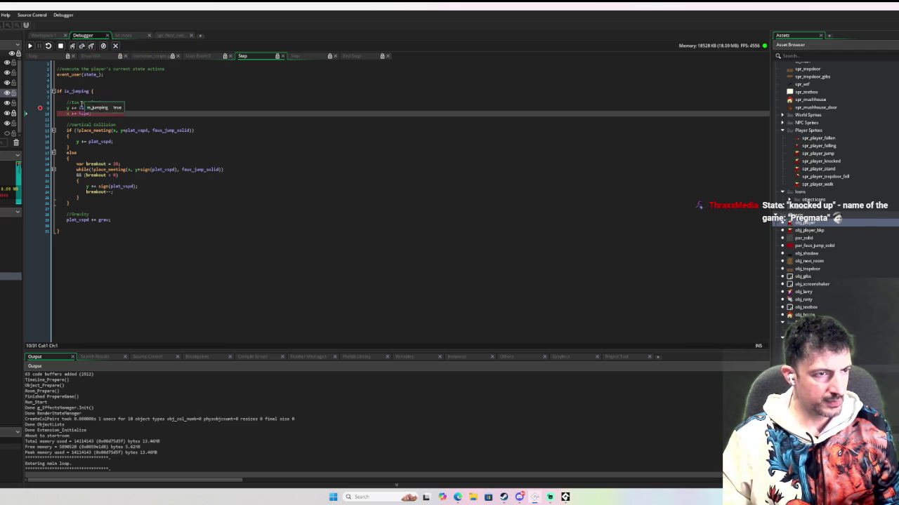
pyautogui.moveTo(87, 108)
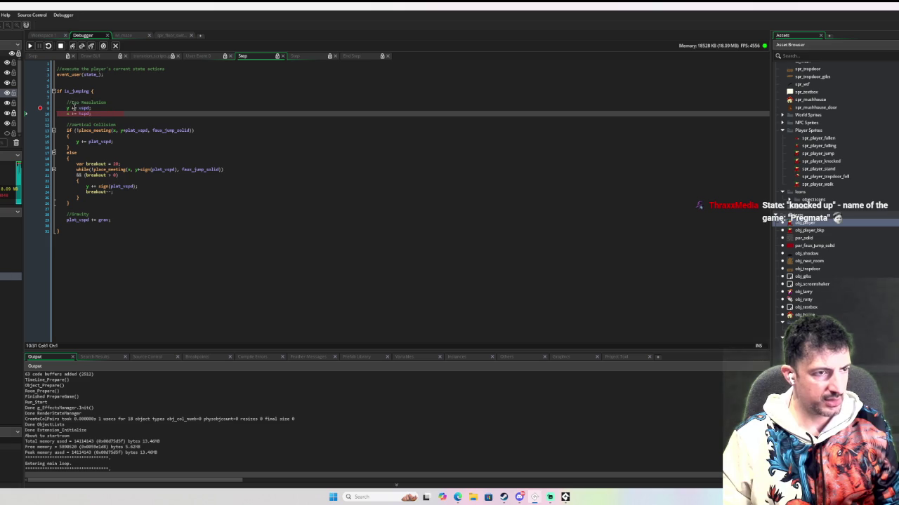
pyautogui.click(81, 46)
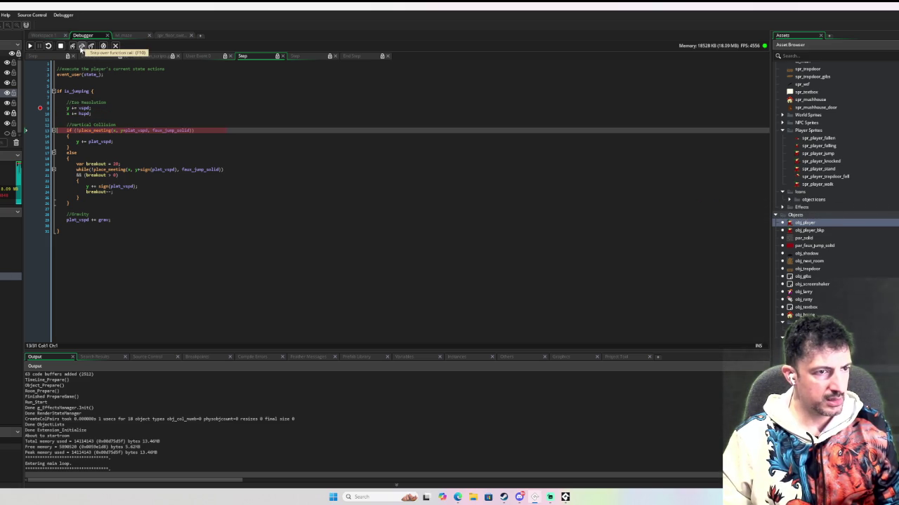
pyautogui.click(82, 46)
pyautogui.moveTo(127, 130)
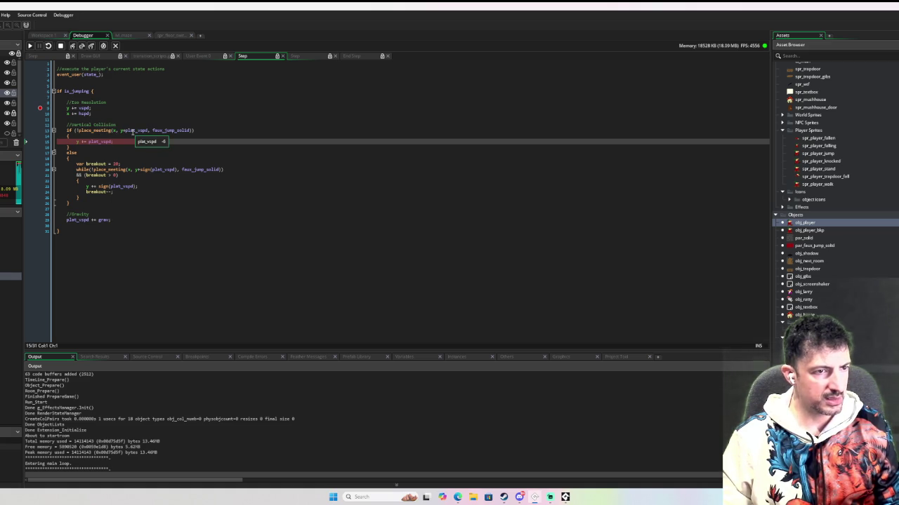
pyautogui.moveTo(159, 130)
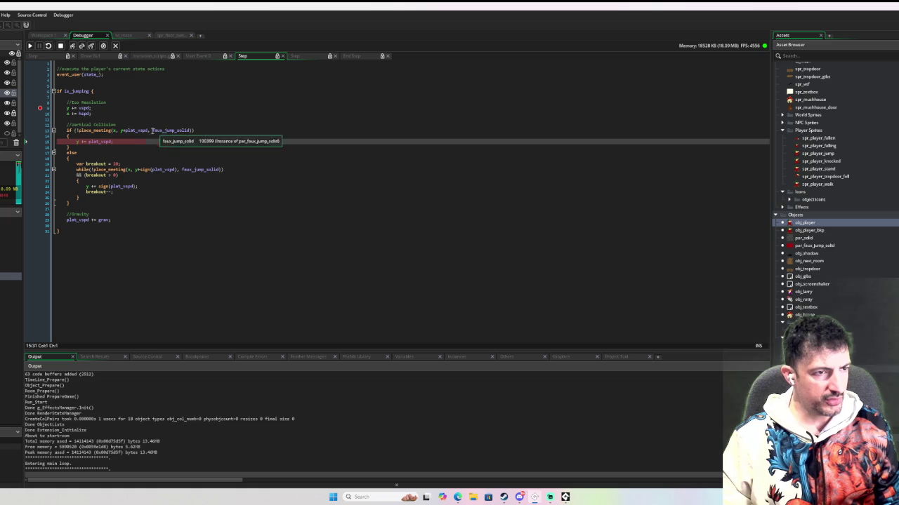
pyautogui.moveTo(83, 109)
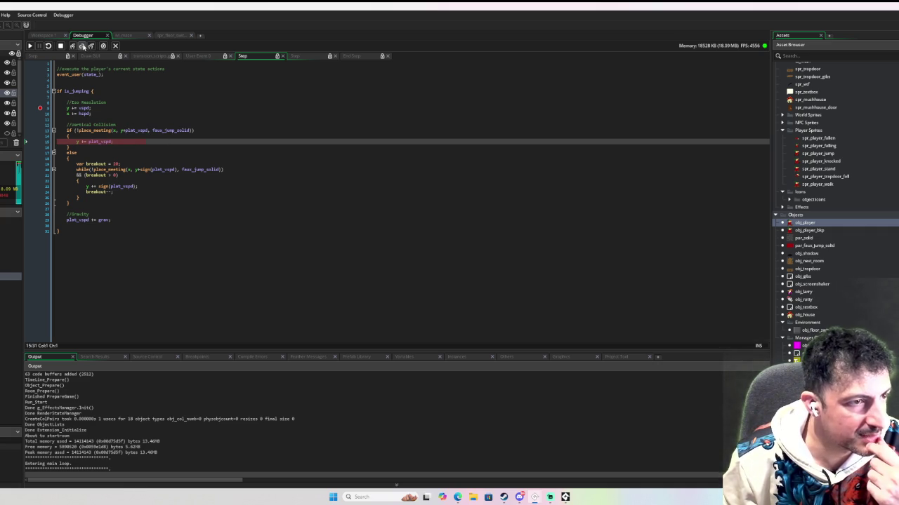
# Step to the gravity line, exit the Step event, and continue to the User Event 1 breakpoint
pyautogui.click(82, 46)
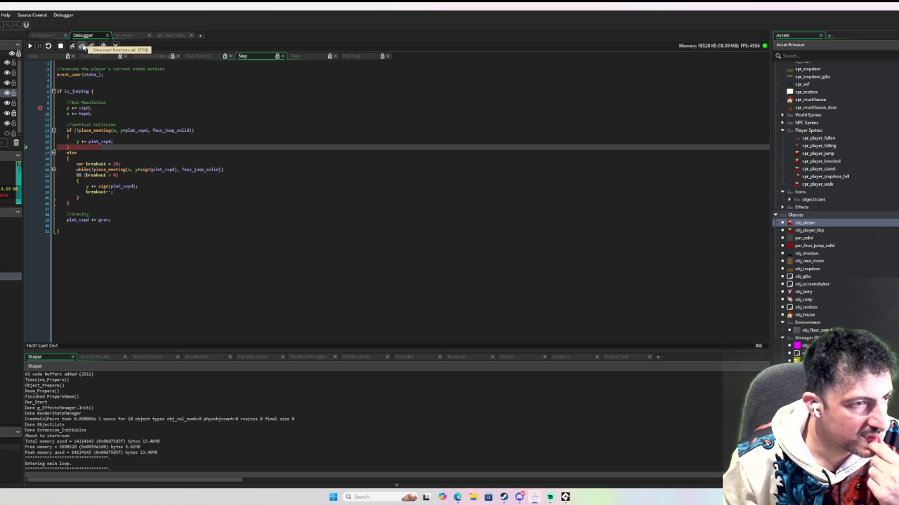
pyautogui.click(82, 47)
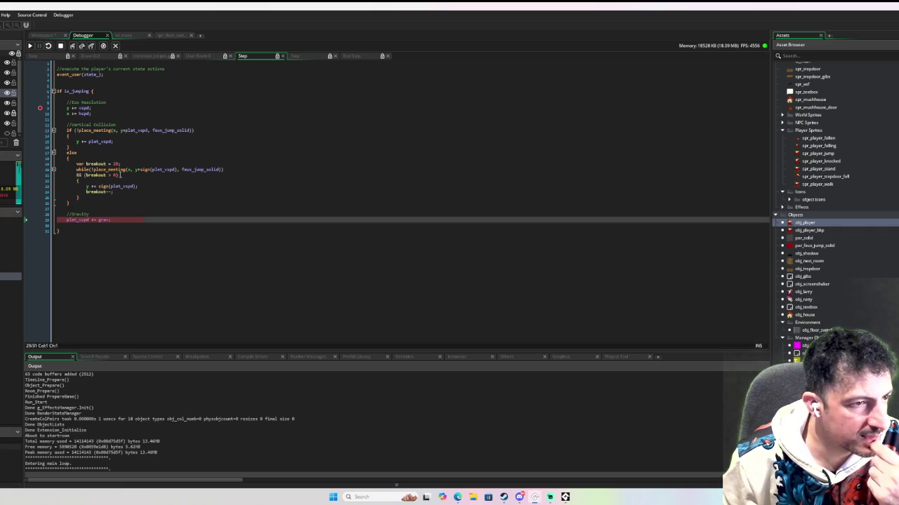
pyautogui.moveTo(78, 220)
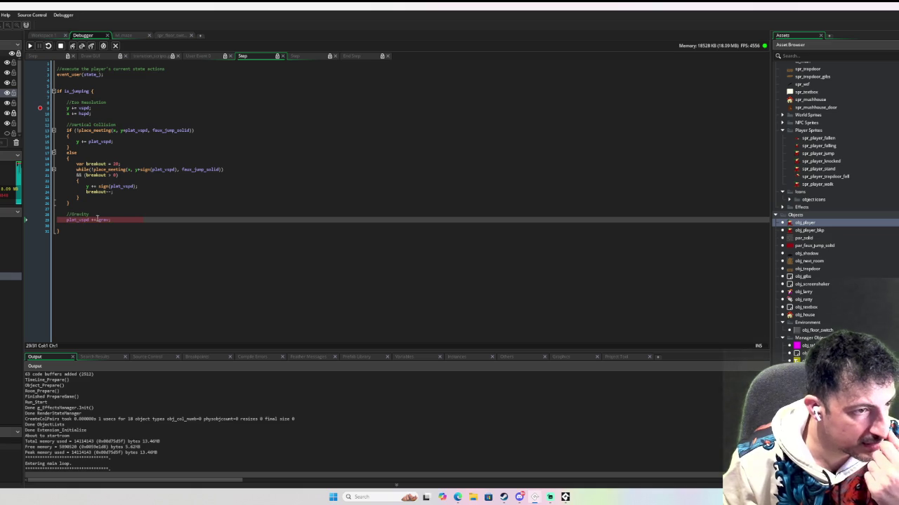
pyautogui.click(82, 46)
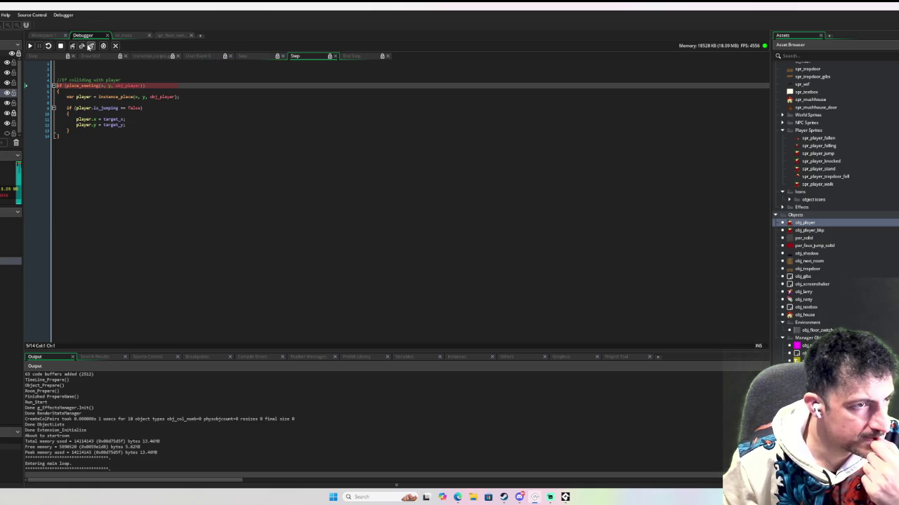
pyautogui.click(30, 45)
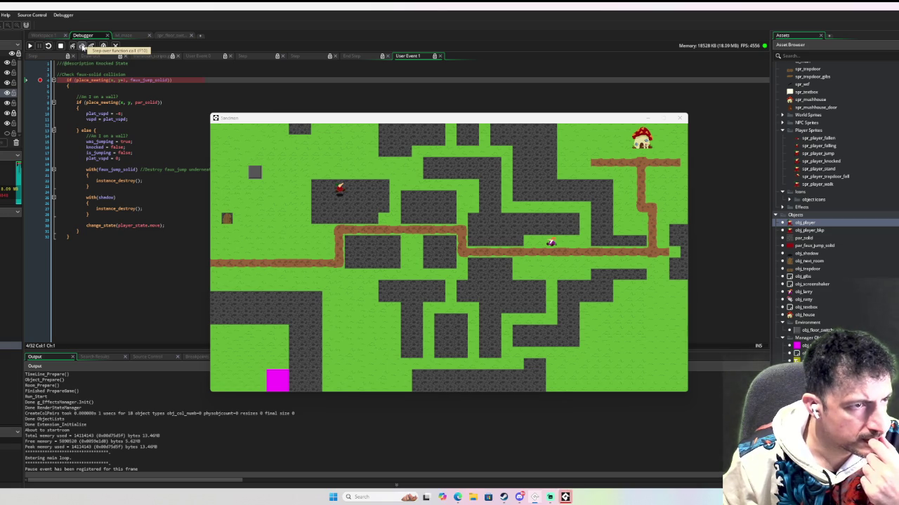
# Step from User Event 1 through the Step event's jump code down to plat_vspd += grav
pyautogui.click(82, 47)
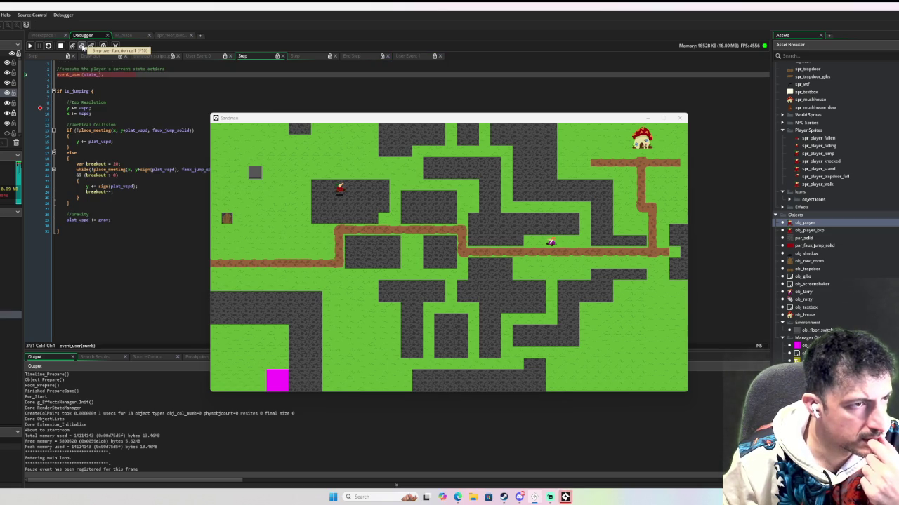
pyautogui.click(82, 46)
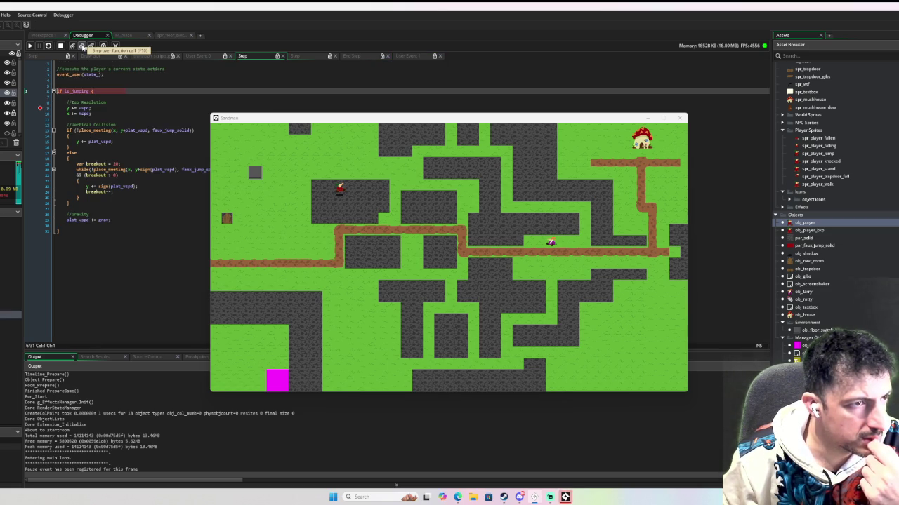
pyautogui.click(82, 47)
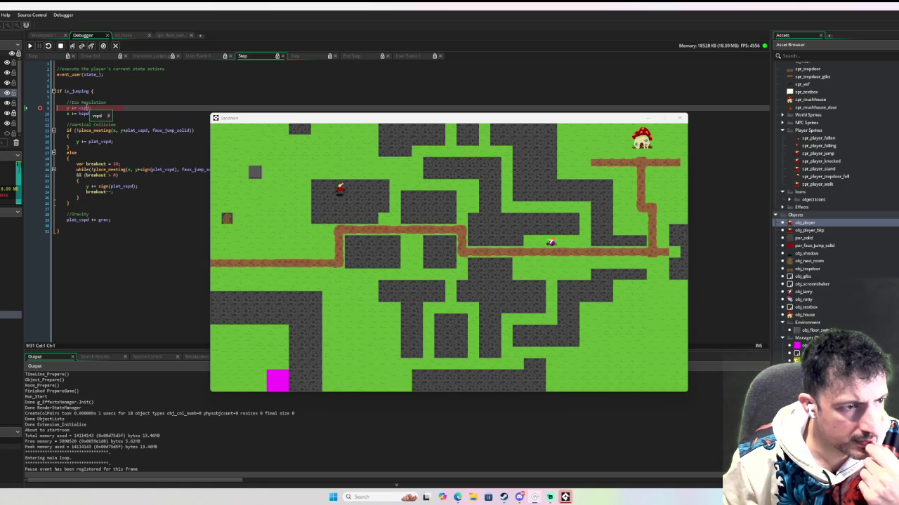
pyautogui.click(82, 46)
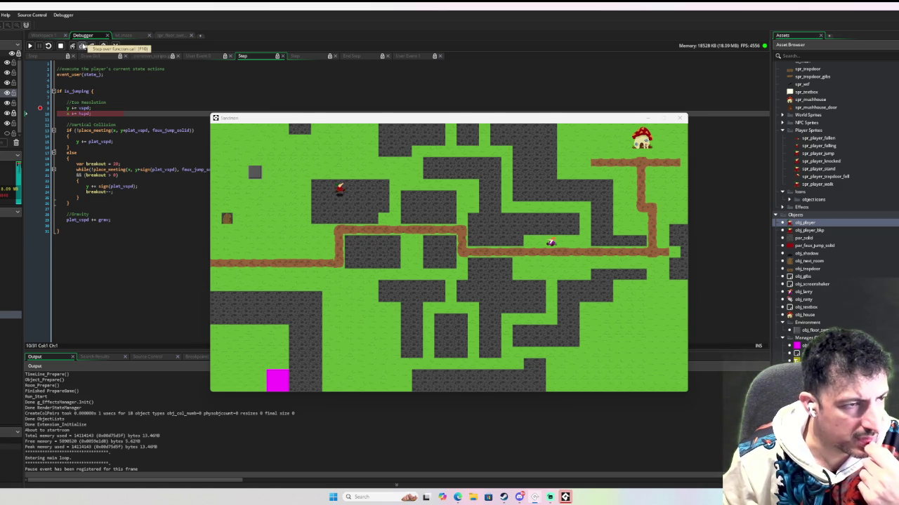
pyautogui.click(82, 47)
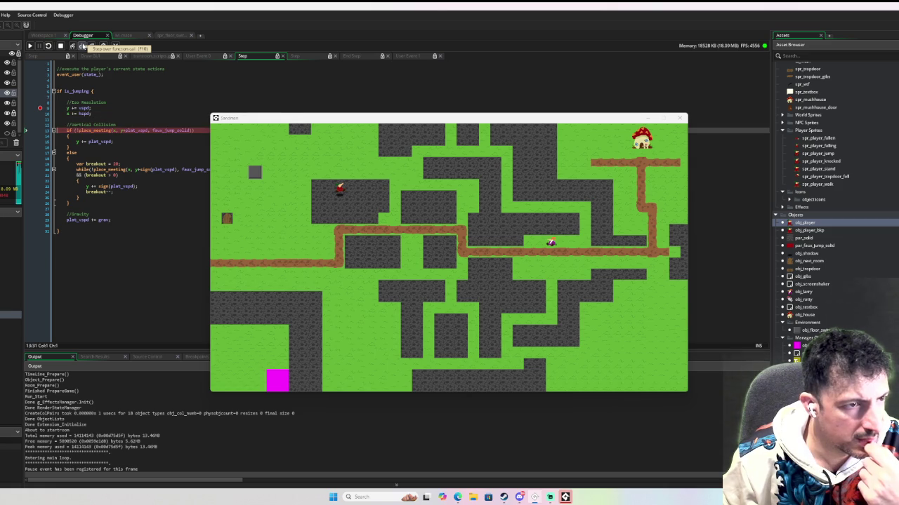
pyautogui.click(82, 46)
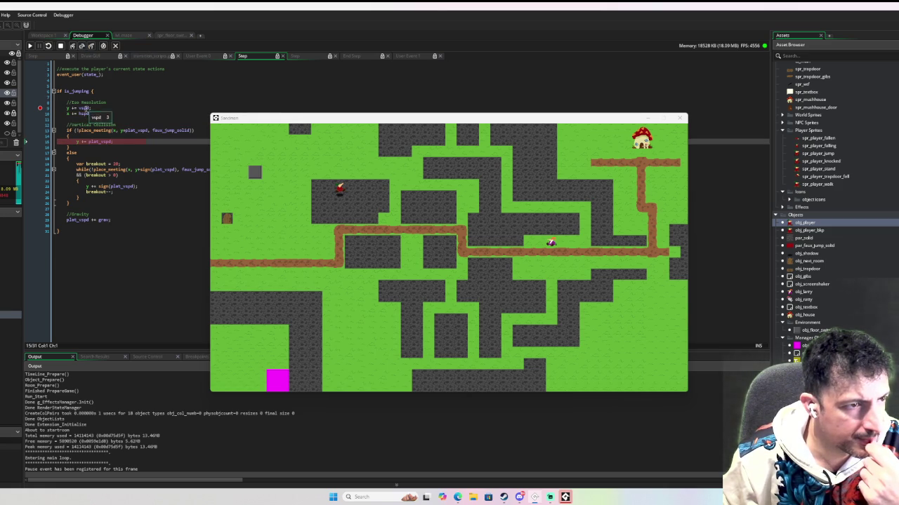
pyautogui.click(83, 47)
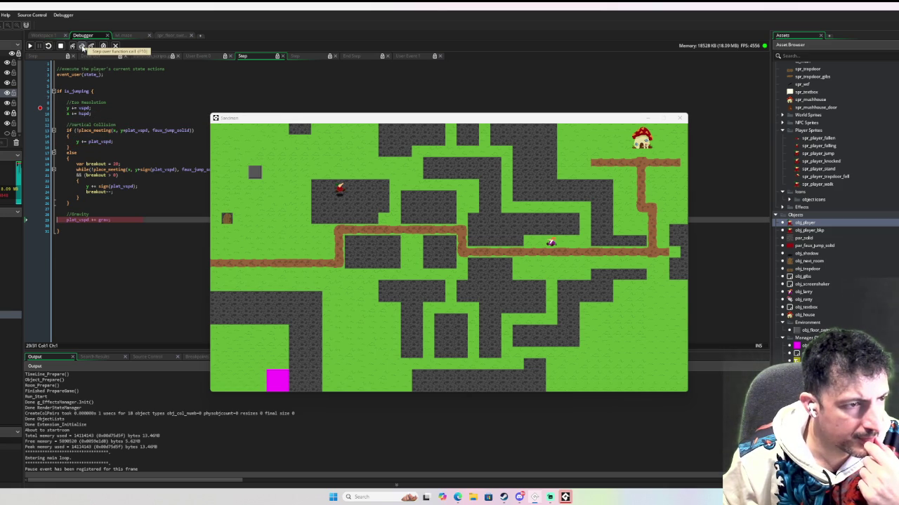
# Step out of the Step event and continue across frames to the y += vspd breakpoint
pyautogui.moveTo(102, 219)
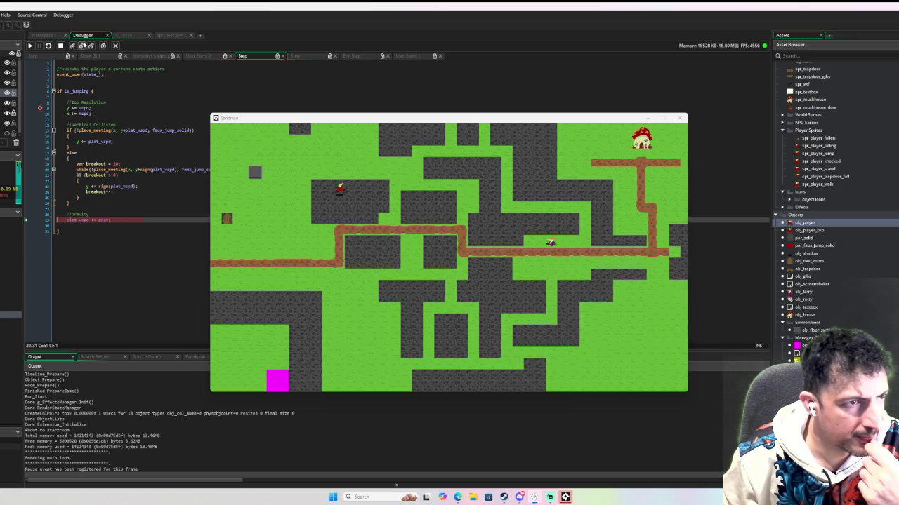
pyautogui.click(82, 46)
pyautogui.click(30, 47)
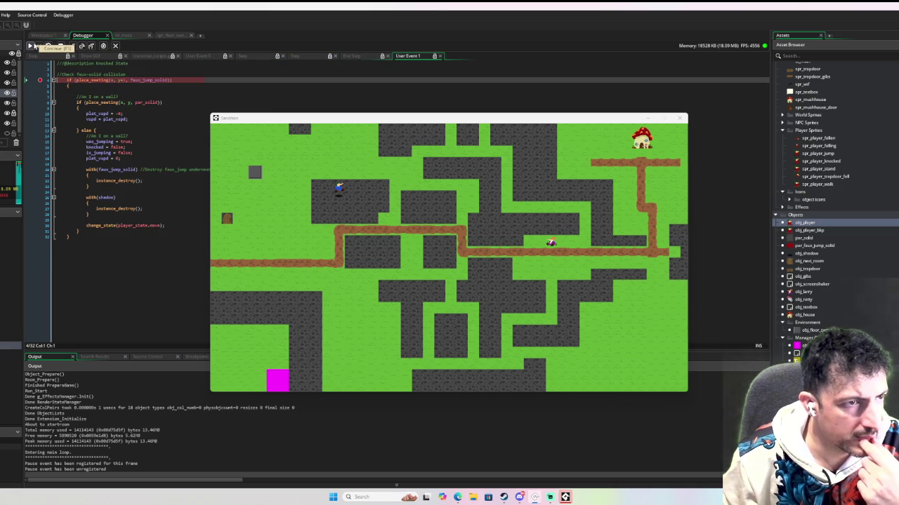
pyautogui.click(30, 46)
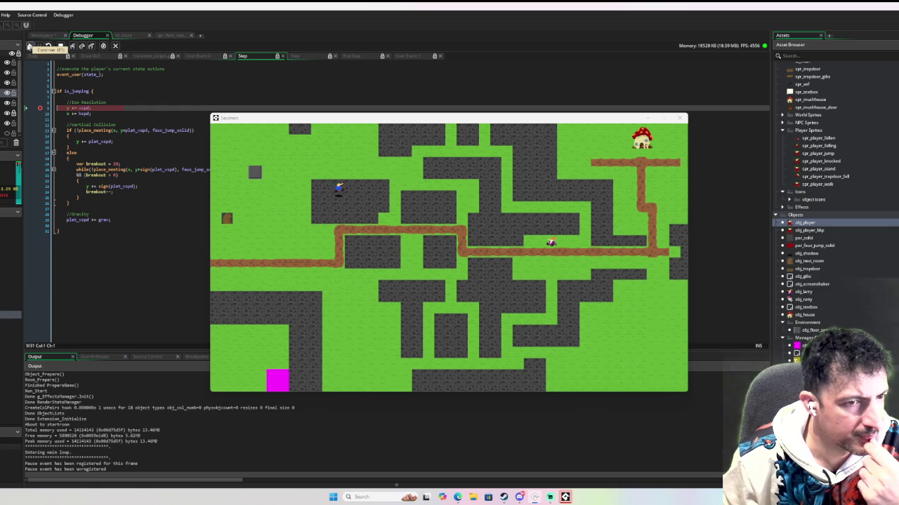
pyautogui.click(30, 46)
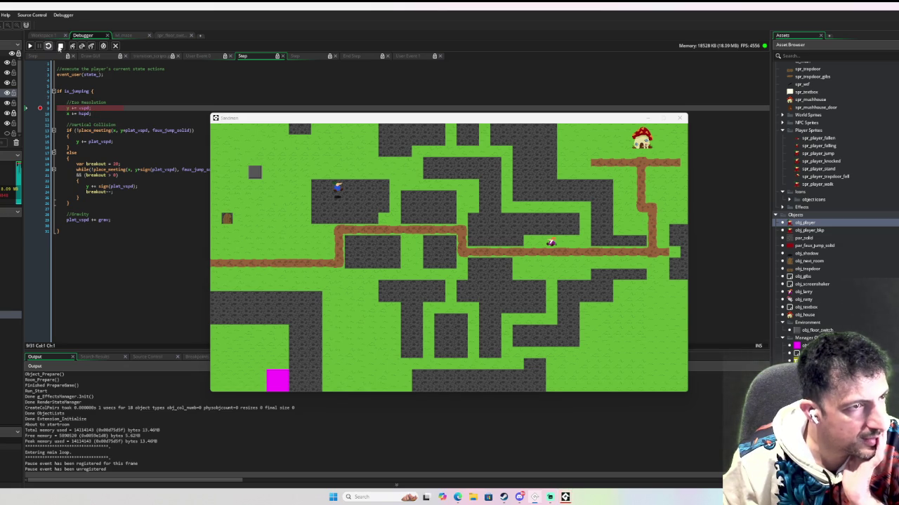
# Resume the game repeatedly past the Step and User Event 1 breakpoints
pyautogui.click(31, 47)
pyautogui.click(31, 47)
pyautogui.click(31, 47)
pyautogui.click(31, 47)
pyautogui.click(30, 47)
pyautogui.click(31, 47)
pyautogui.click(31, 47)
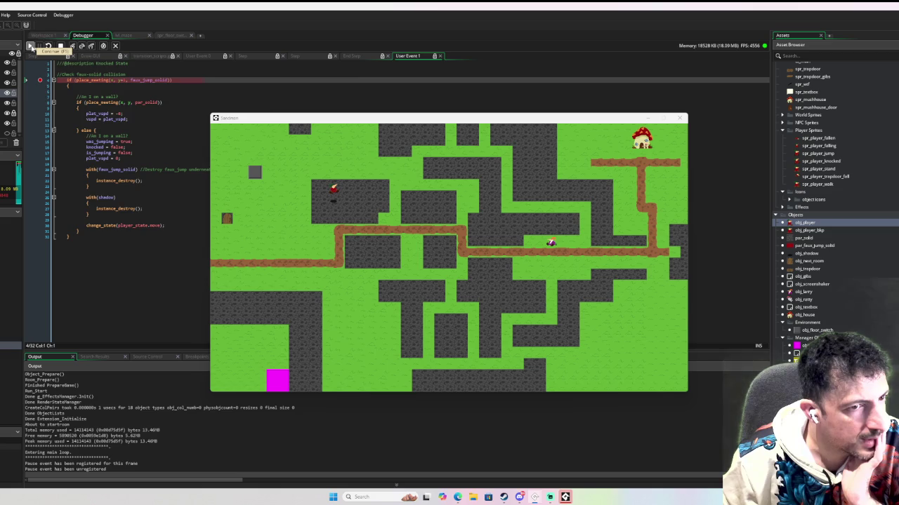
pyautogui.click(31, 47)
pyautogui.click(31, 47)
pyautogui.click(30, 47)
pyautogui.click(31, 47)
pyautogui.click(31, 47)
pyautogui.click(31, 47)
pyautogui.click(31, 47)
pyautogui.click(31, 47)
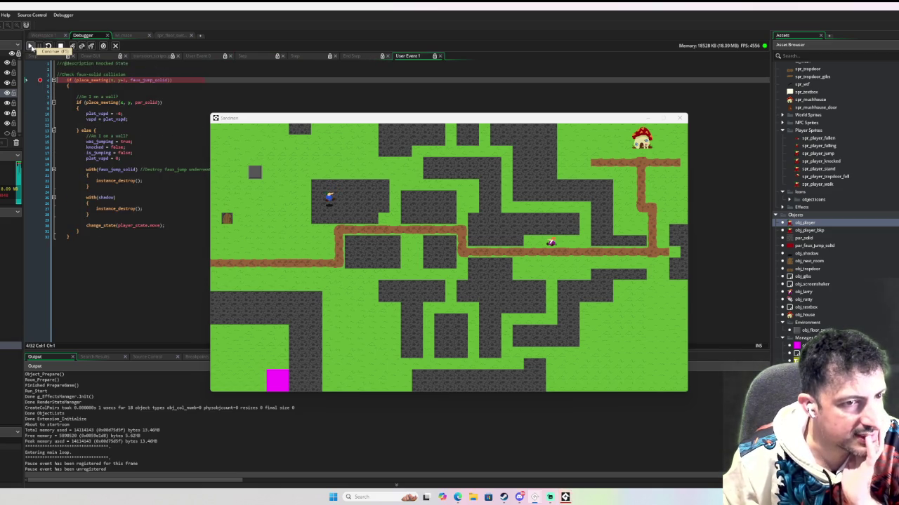
pyautogui.click(31, 47)
pyautogui.click(31, 47)
pyautogui.click(31, 47)
pyautogui.click(31, 47)
pyautogui.click(30, 47)
pyautogui.click(31, 47)
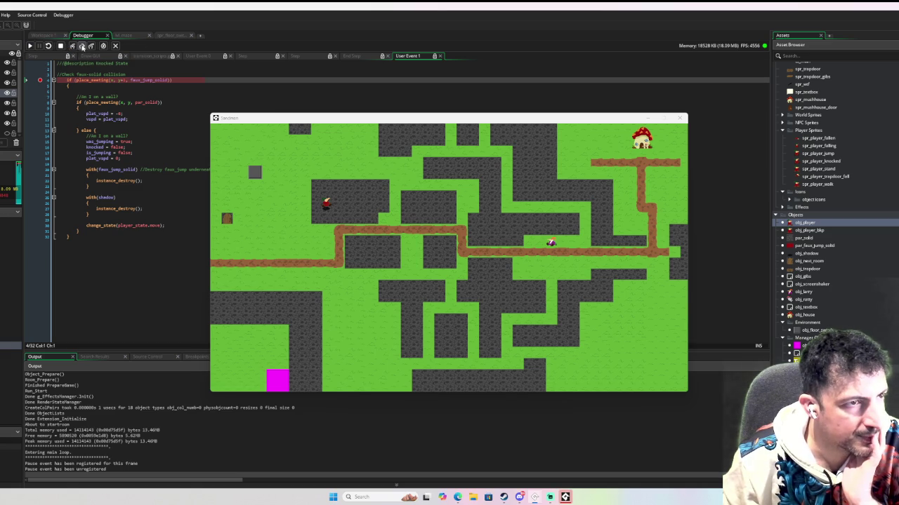
# Step from the knocked-state event through the Step code down to the collision loop
pyautogui.click(82, 47)
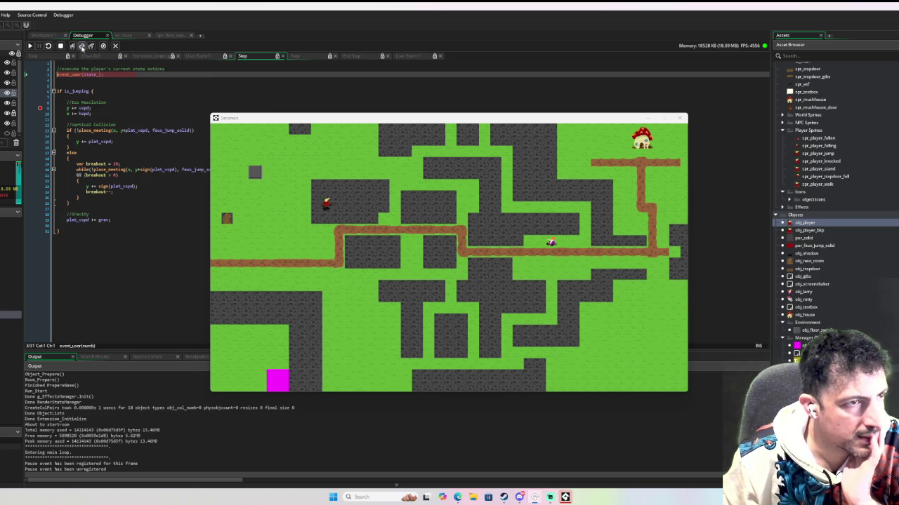
pyautogui.click(81, 47)
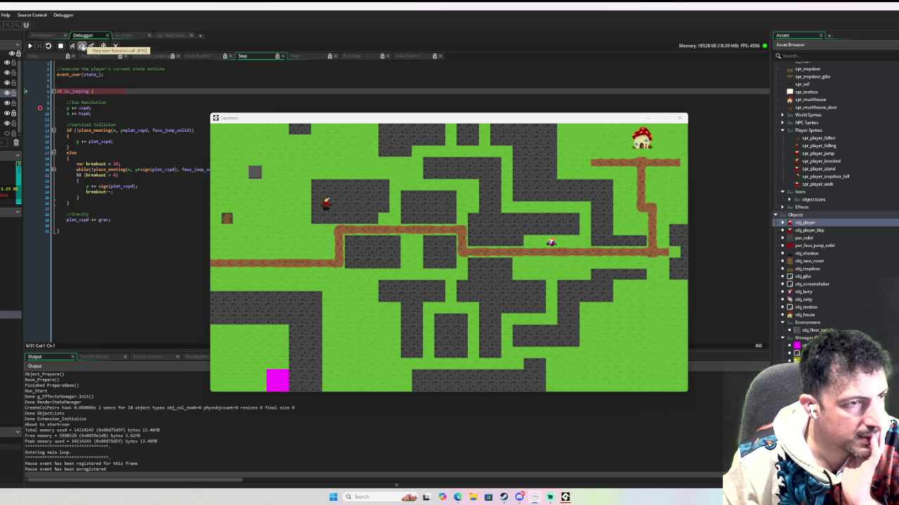
pyautogui.click(82, 47)
pyautogui.click(82, 47)
pyautogui.click(82, 47)
pyautogui.click(81, 47)
pyautogui.click(82, 47)
pyautogui.click(81, 47)
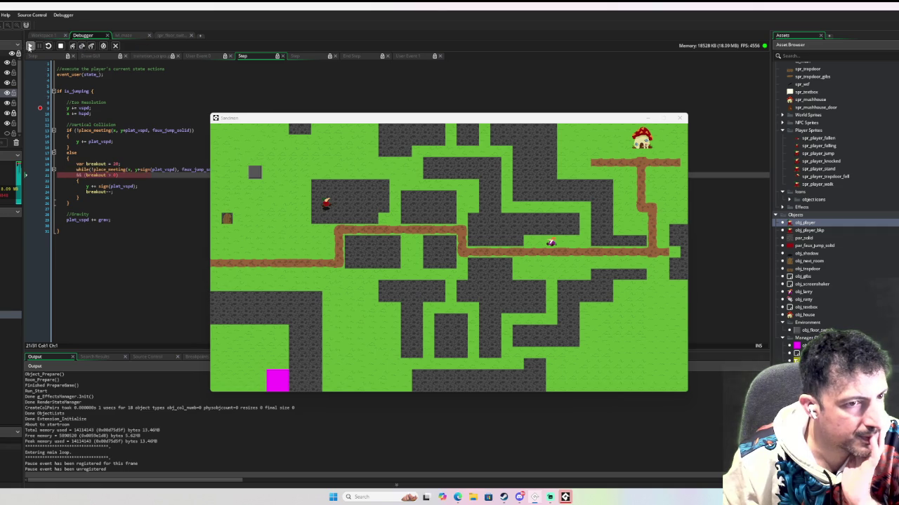
# Resume to the knocked-state breakpoint, step back into the Step code, then let the game run
pyautogui.click(30, 46)
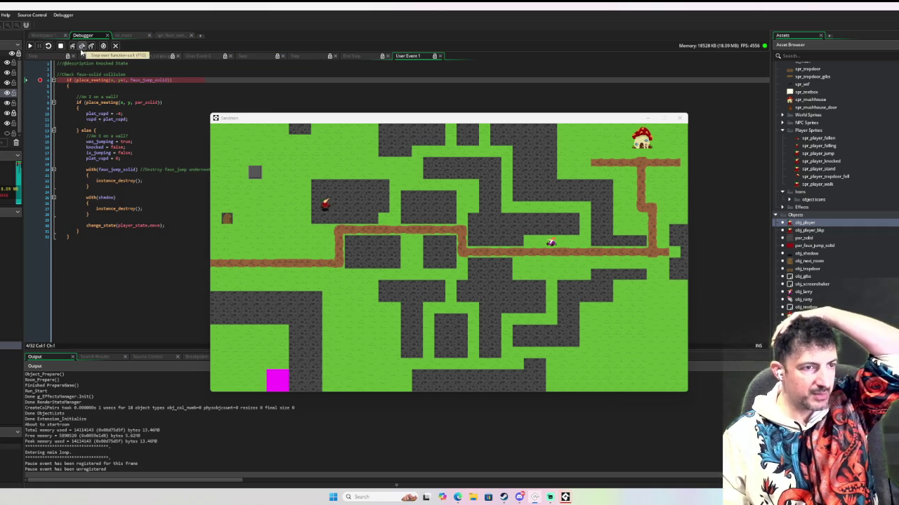
pyautogui.click(82, 47)
pyautogui.click(31, 46)
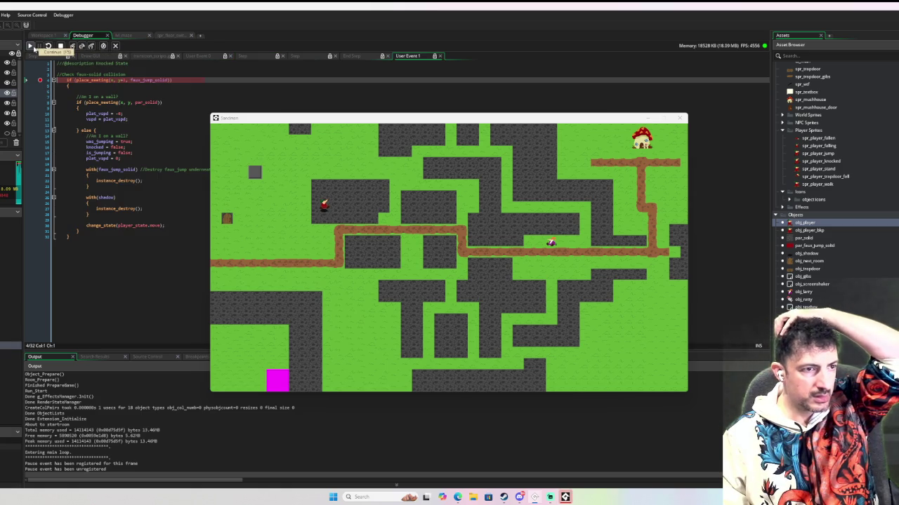
pyautogui.moveTo(153, 83)
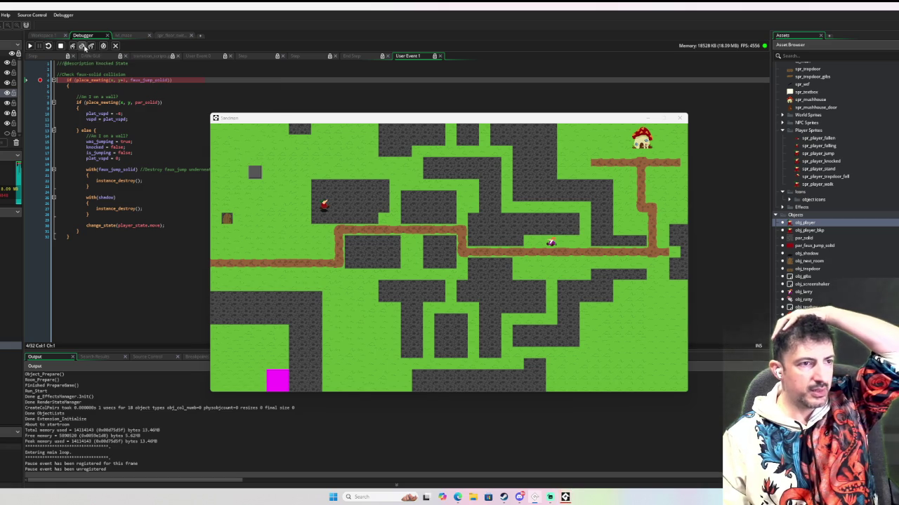
pyautogui.click(82, 46)
pyautogui.click(82, 47)
# Advance the player frame by frame through many breakpoints, then stop the debug run
pyautogui.click(30, 46)
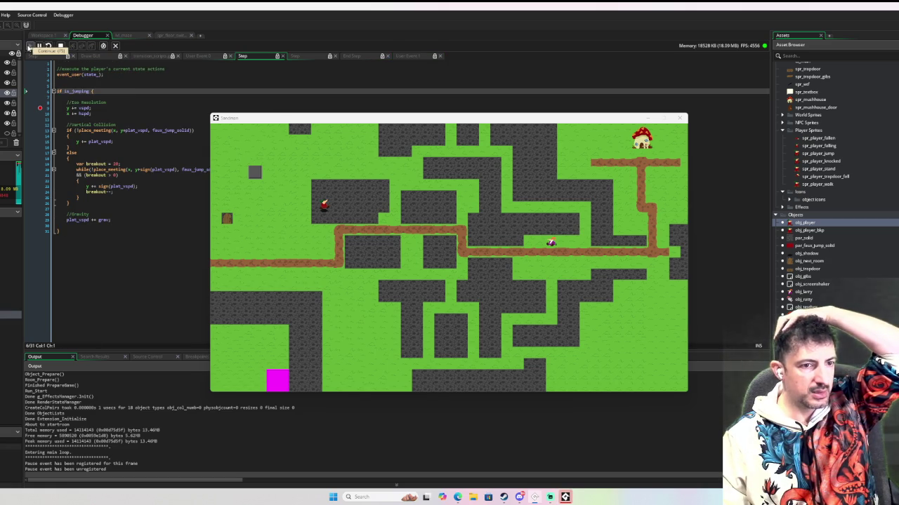
pyautogui.click(29, 46)
pyautogui.click(29, 45)
pyautogui.click(30, 46)
pyautogui.click(30, 45)
pyautogui.click(30, 45)
pyautogui.click(30, 46)
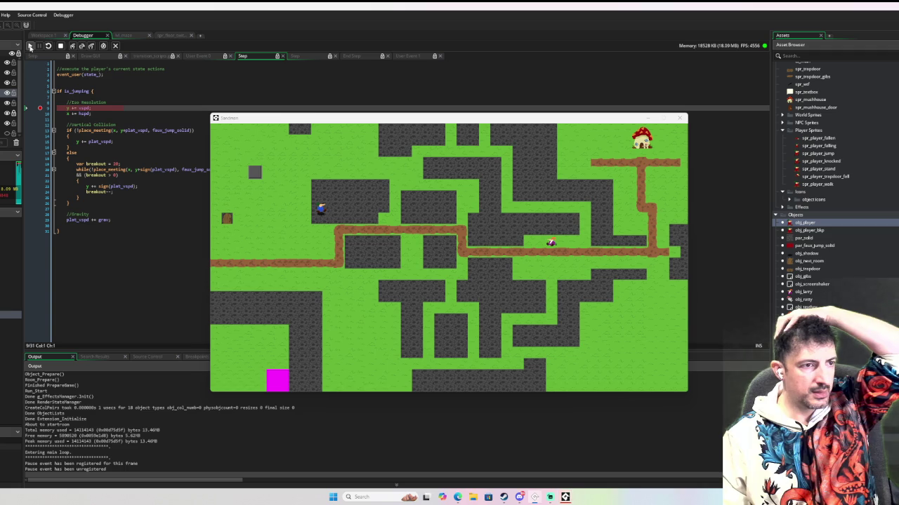
pyautogui.click(29, 45)
pyautogui.click(29, 46)
pyautogui.click(30, 46)
pyautogui.click(29, 46)
pyautogui.click(29, 46)
pyautogui.click(29, 46)
pyautogui.click(29, 45)
pyautogui.click(29, 46)
pyautogui.click(29, 45)
pyautogui.click(30, 45)
pyautogui.click(29, 46)
pyautogui.click(29, 46)
pyautogui.click(30, 46)
pyautogui.click(29, 46)
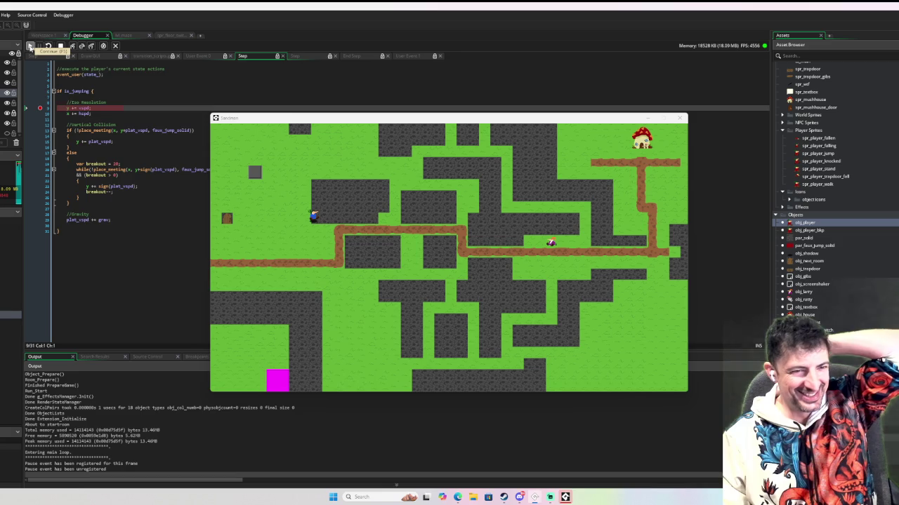
pyautogui.click(29, 46)
pyautogui.click(29, 46)
pyautogui.click(29, 46)
pyautogui.click(29, 46)
pyautogui.click(30, 45)
pyautogui.click(61, 46)
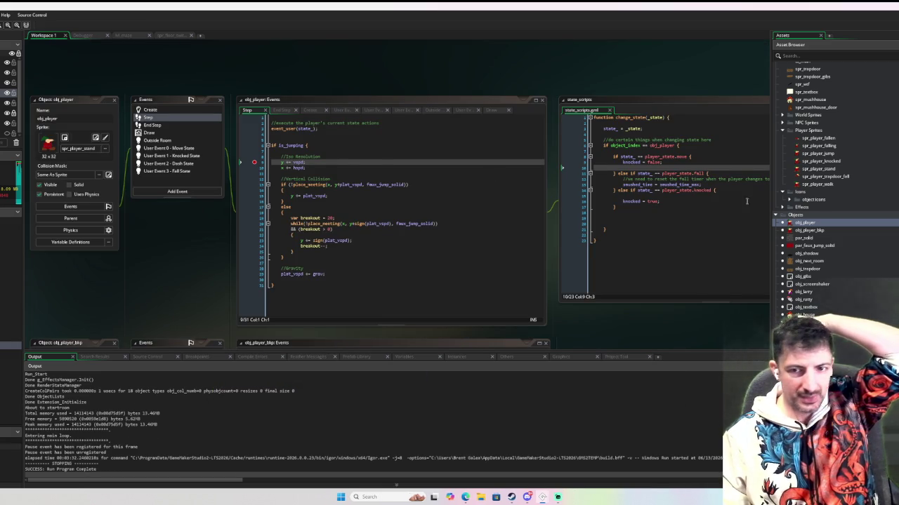
# Open par_faux_jump_solid, set it to Visible, and relaunch Sandman in debug mode with F6
pyautogui.doubleClick(837, 244)
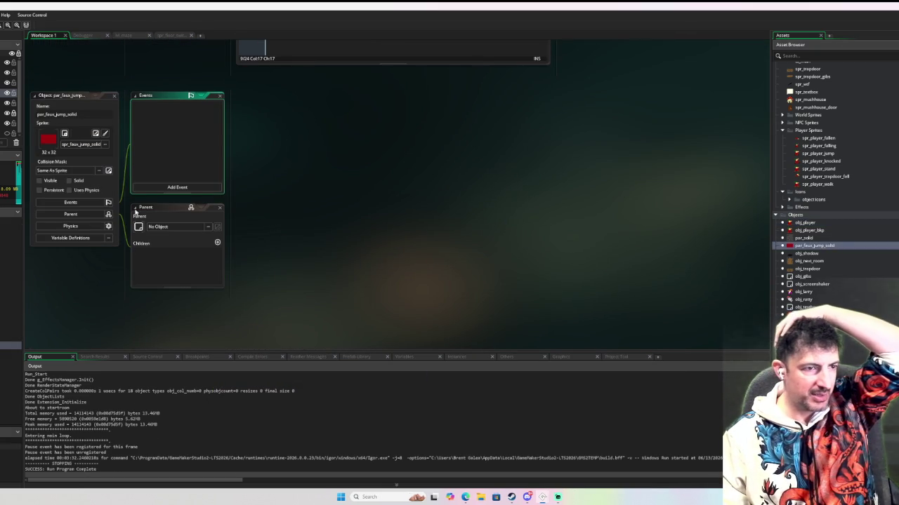
pyautogui.click(61, 186)
pyautogui.press('F6')
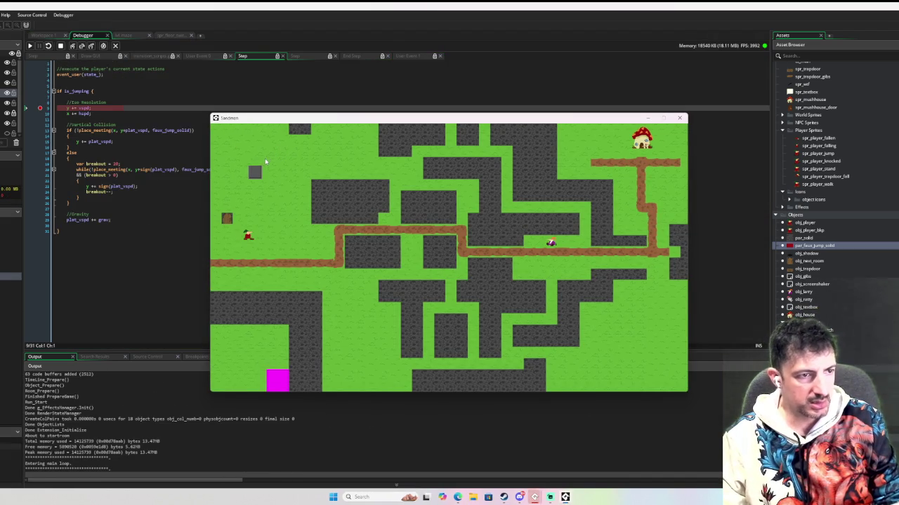
# Clear the y += vspd breakpoint, resume Sandman, and walk the player right, left, then jump
pyautogui.click(41, 106)
pyautogui.click(29, 45)
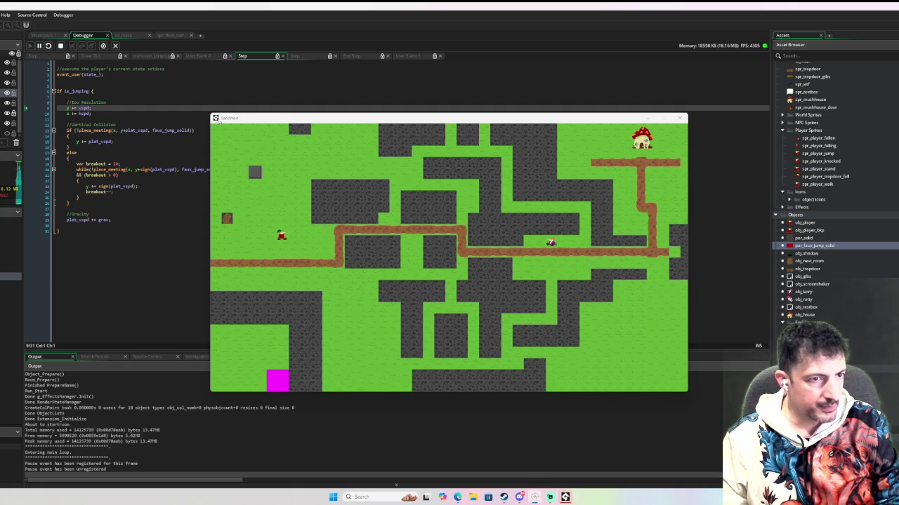
pyautogui.press('Right')
pyautogui.press('Left')
pyautogui.press('Right')
pyautogui.press('Left')
pyautogui.press('Right')
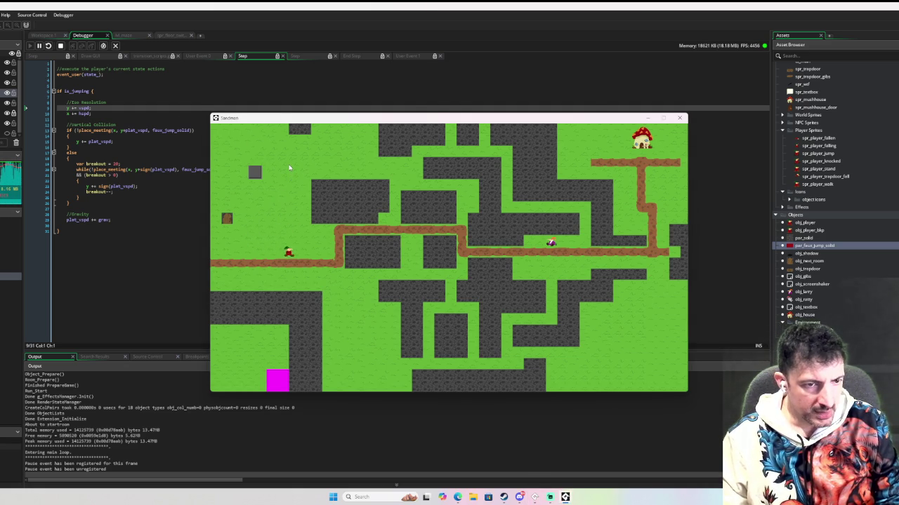
pyautogui.press('space')
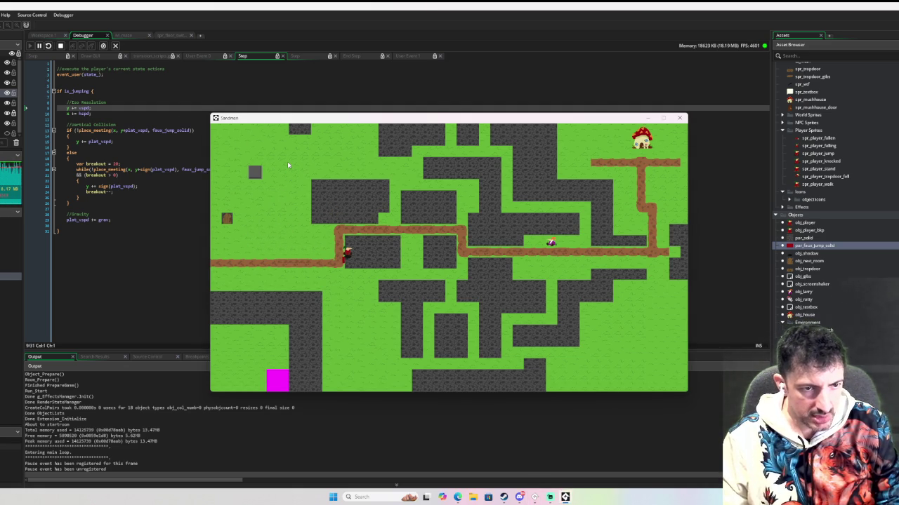
# Continue past the knocked-state breakpoint and steer the player over and back onto the dark block
pyautogui.click(40, 204)
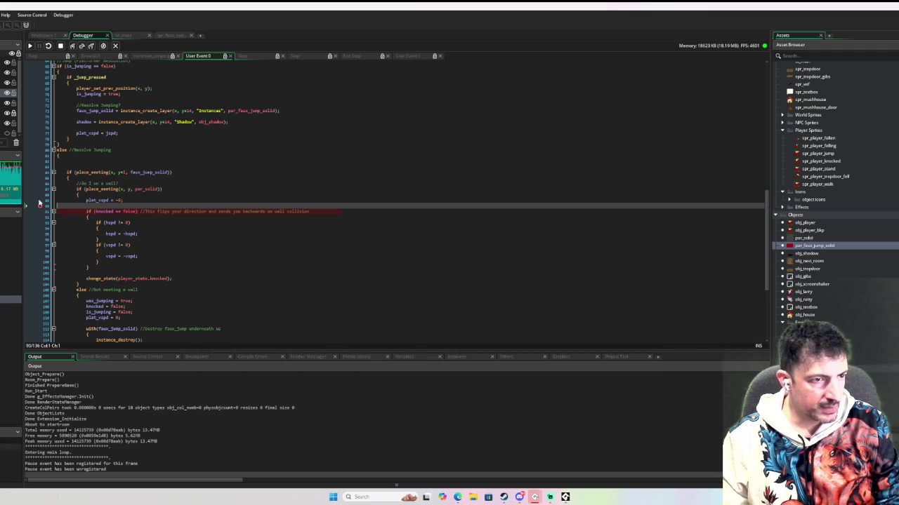
pyautogui.click(30, 45)
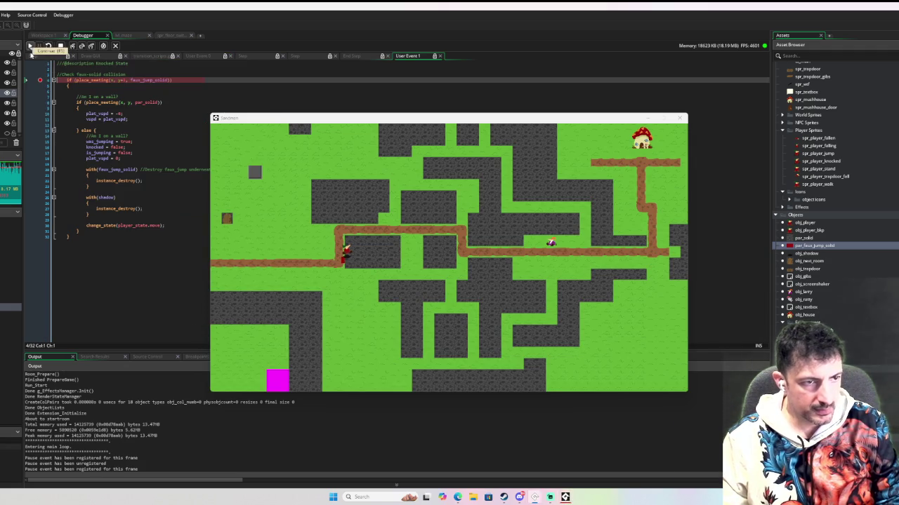
pyautogui.click(31, 46)
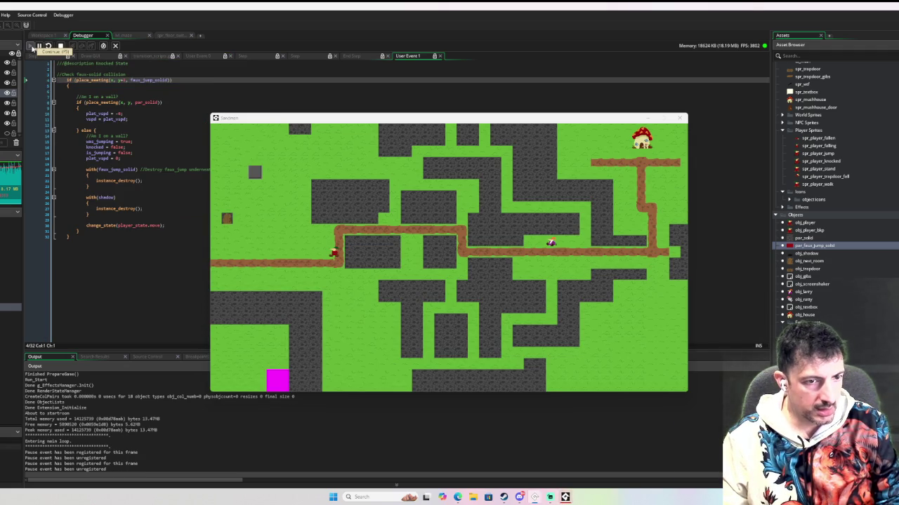
pyautogui.click(292, 199)
pyautogui.press('Left')
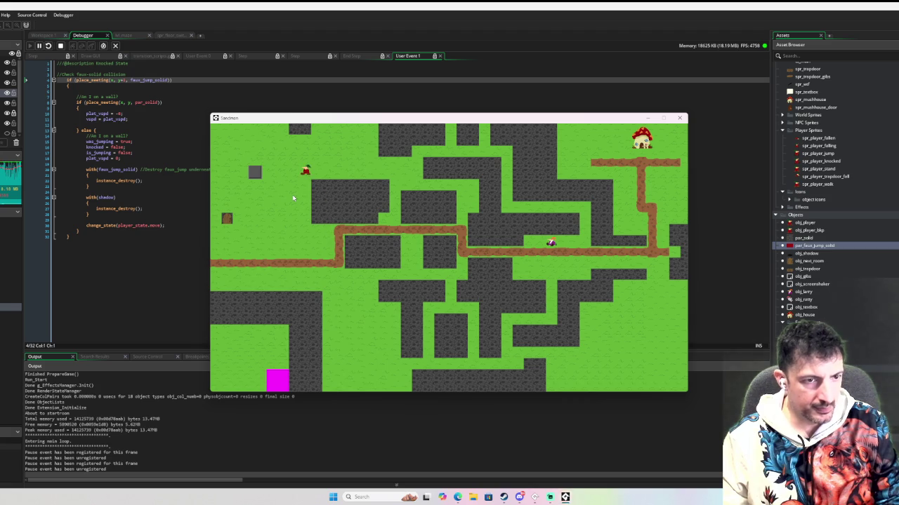
pyautogui.press('Down')
pyautogui.press('Right')
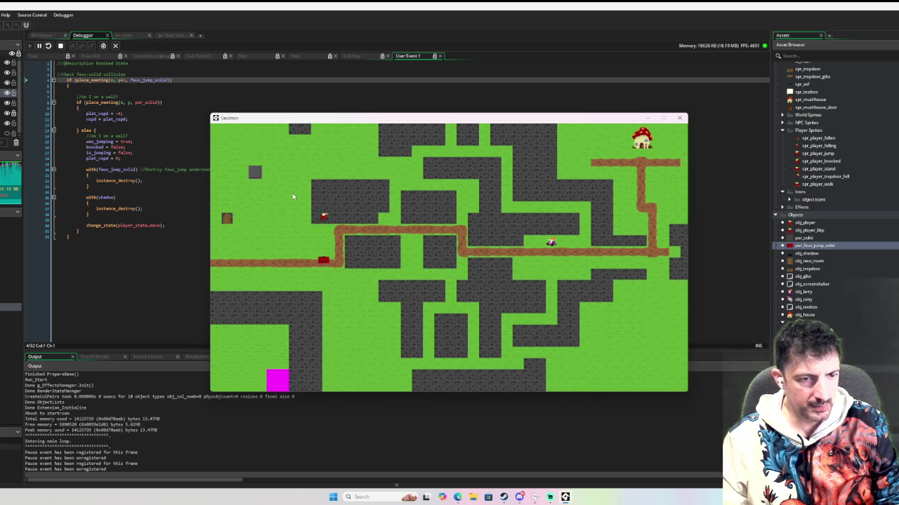
pyautogui.press('Up')
pyautogui.press('Left')
pyautogui.press('Down')
pyautogui.press('Right')
pyautogui.press('Up')
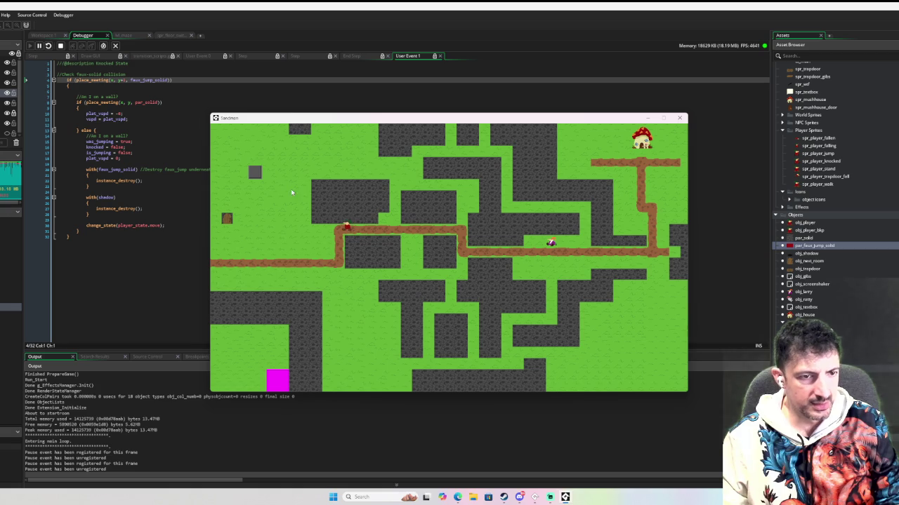
# Bring the IDE forward and return to the debugger's code view
pyautogui.click(36, 35)
pyautogui.click(37, 35)
pyautogui.click(82, 35)
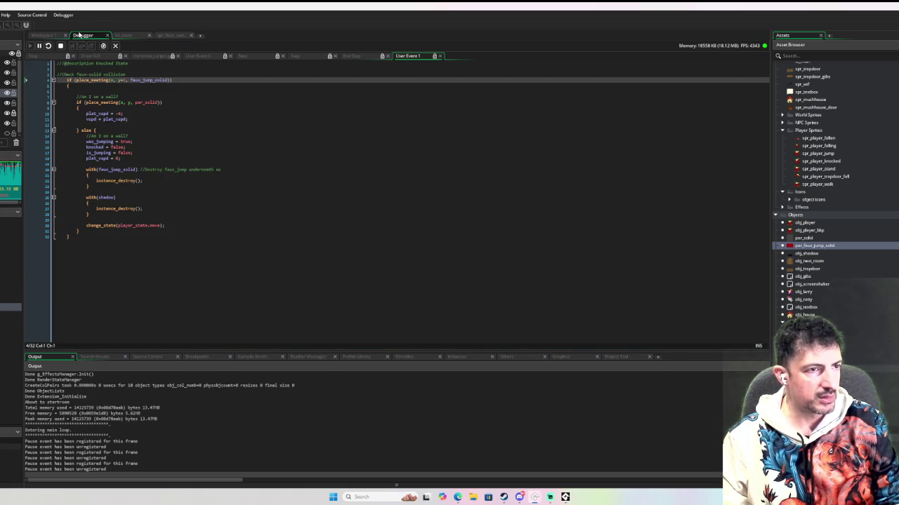
# Stop the run, delete line 11 'vspd = plat_vspd;' in User Event 1, and relaunch with F6
pyautogui.click(61, 45)
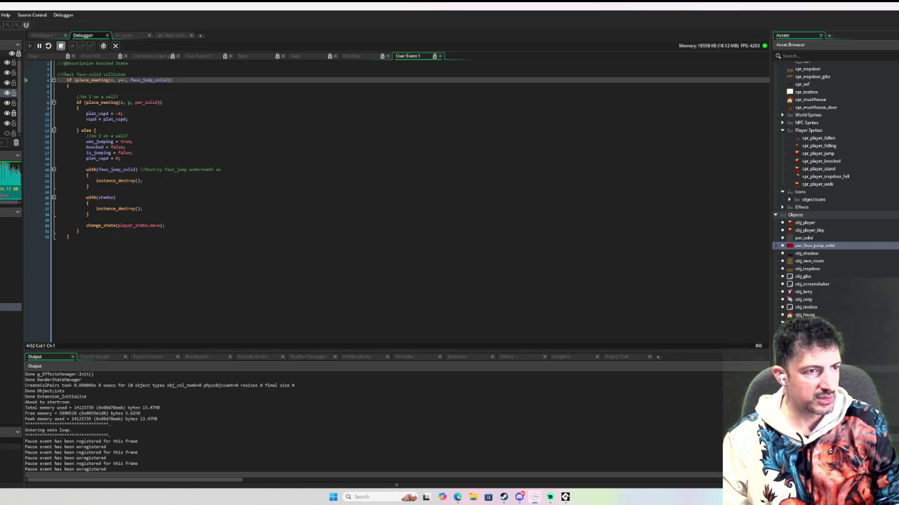
pyautogui.click(148, 119)
pyautogui.moveTo(148, 119); pyautogui.dragTo(185, 109)
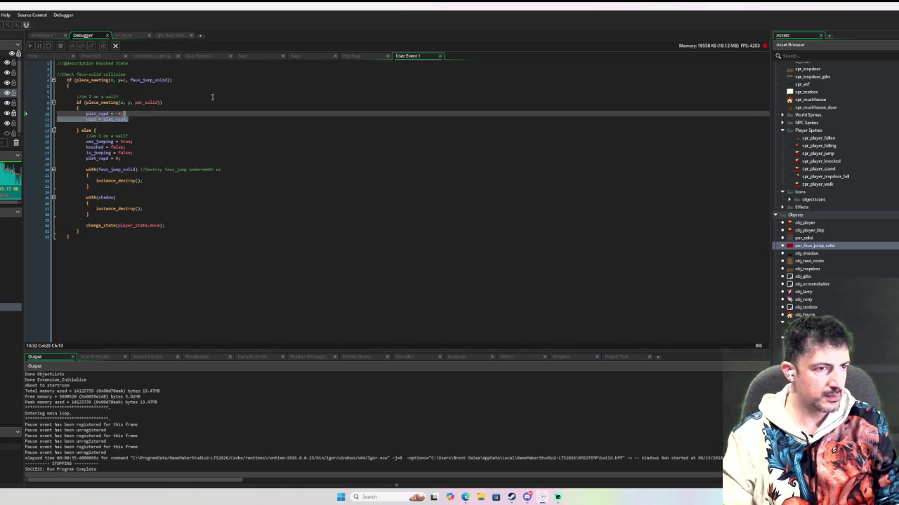
pyautogui.press('BackSpace')
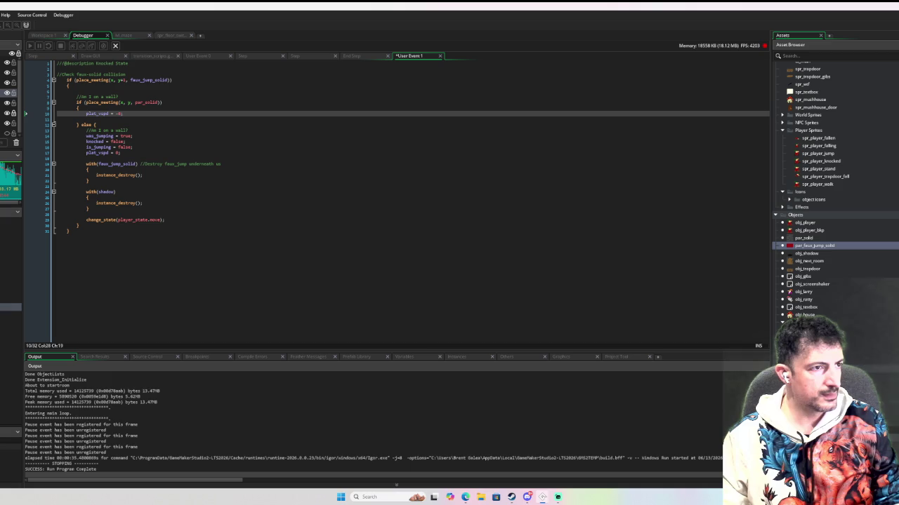
pyautogui.press('F6')
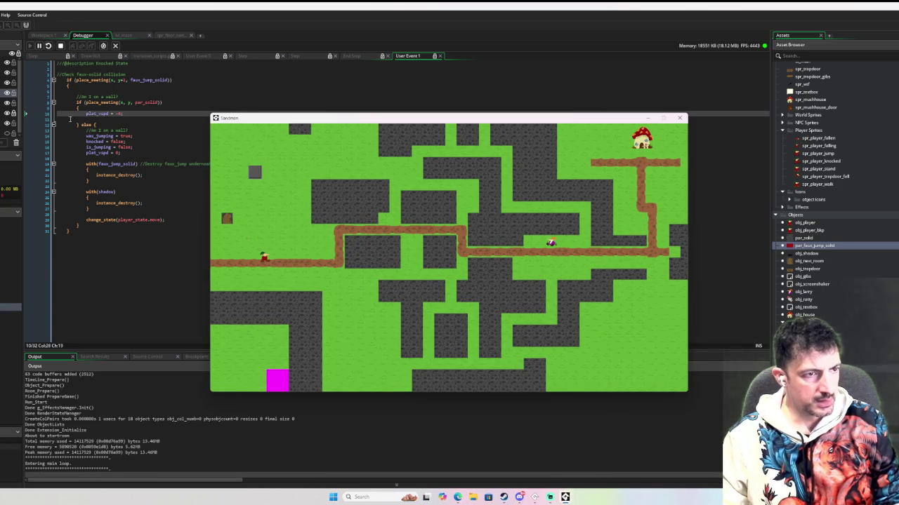
# Set a breakpoint on line 10 'plat_vspd = -6;' and walk the player into the red block
pyautogui.click(40, 113)
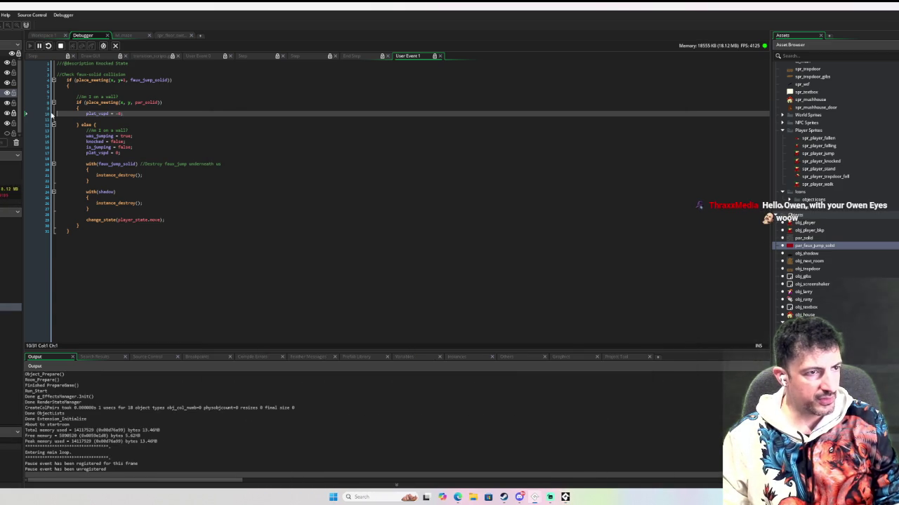
pyautogui.click(566, 497)
pyautogui.press('Down')
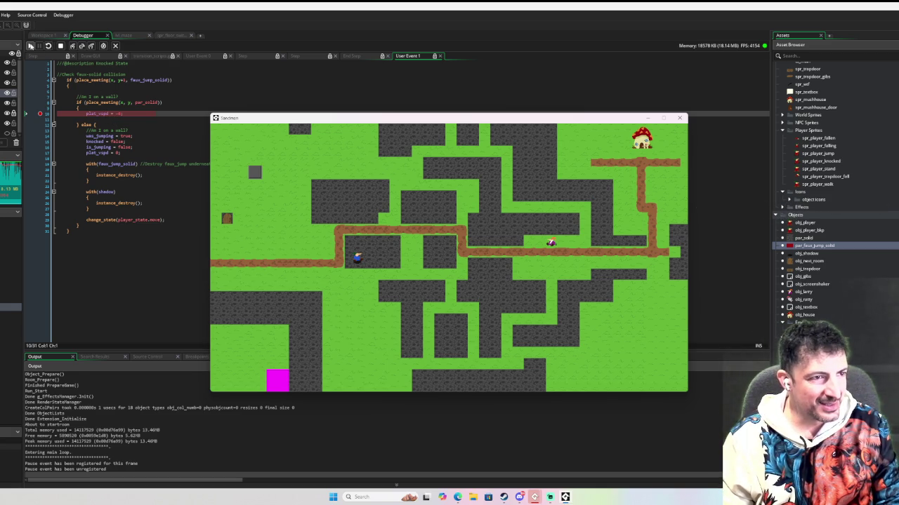
# Resume past the breakpoint and move the player right and up along the path
pyautogui.click(30, 46)
pyautogui.click(30, 45)
pyautogui.click(372, 230)
pyautogui.press('Right')
pyautogui.press('Up')
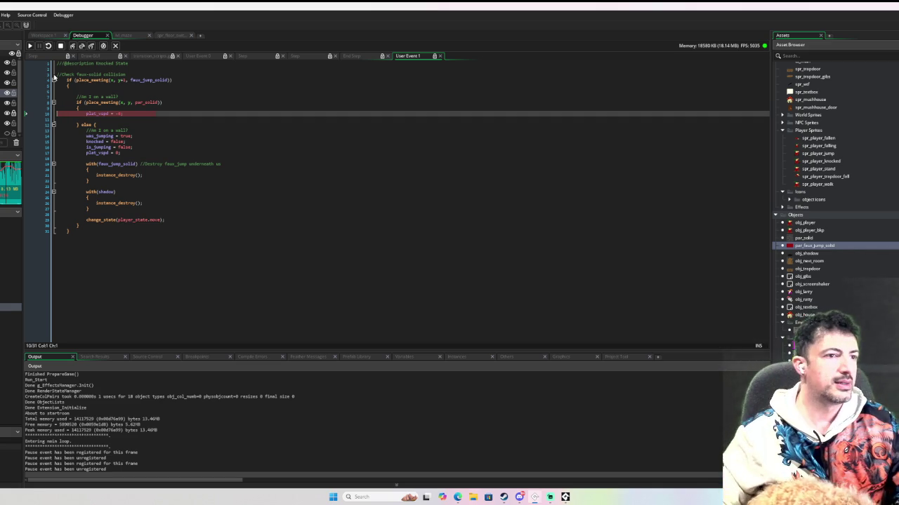
pyautogui.click(30, 45)
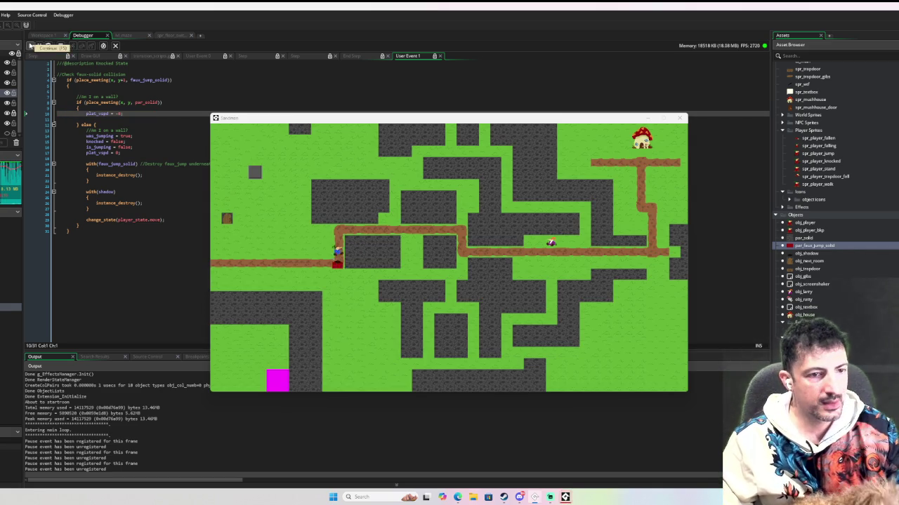
# Jump the player between the upper path and the grey block, running left and right into walls
pyautogui.click(344, 237)
pyautogui.press('space')
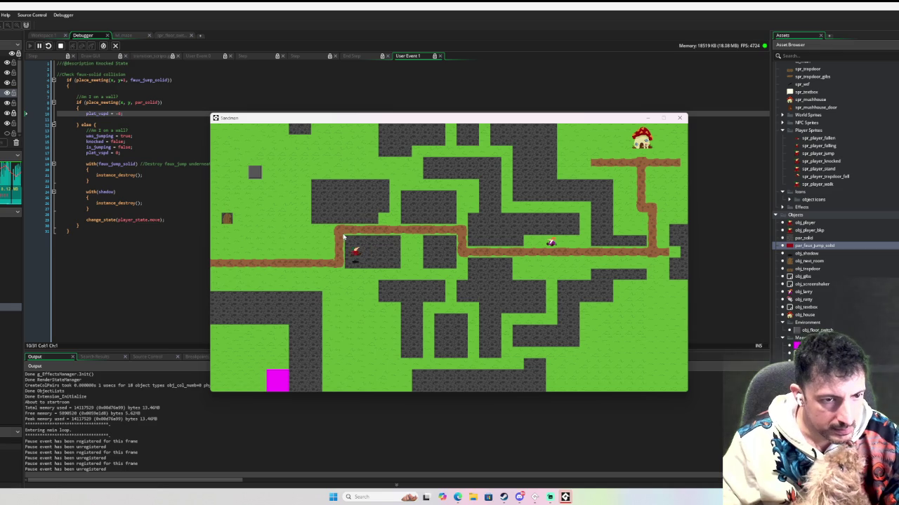
pyautogui.press('space')
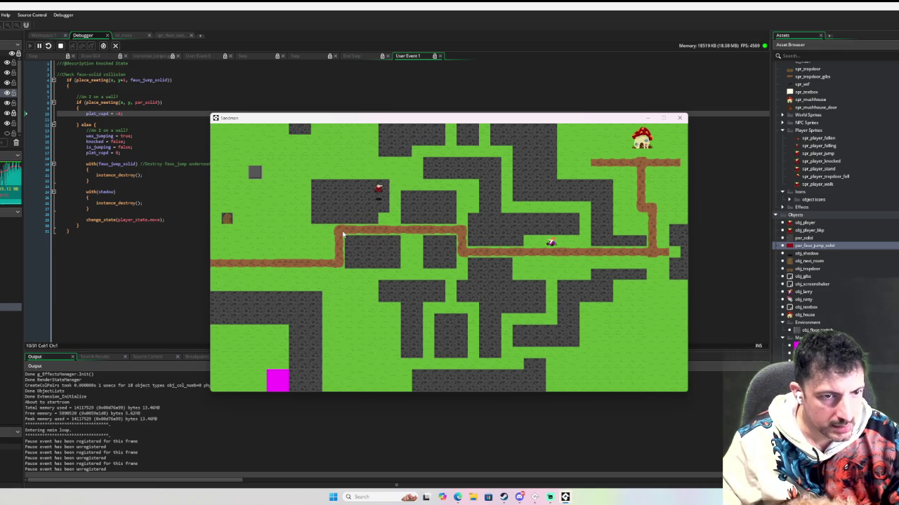
pyautogui.press('Left')
pyautogui.press('space')
pyautogui.press('Right')
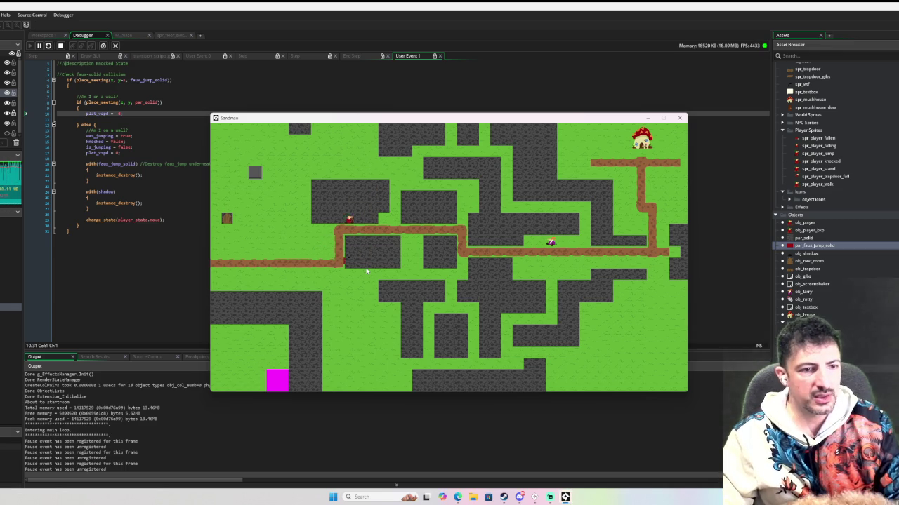
pyautogui.press('Left')
pyautogui.press('space')
pyautogui.press('Right')
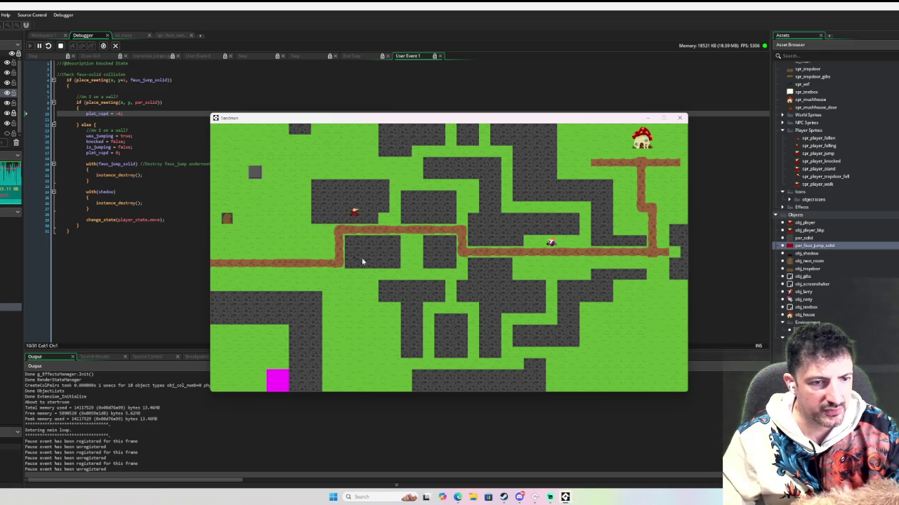
pyautogui.press('Left')
pyautogui.press('space')
pyautogui.press('Right')
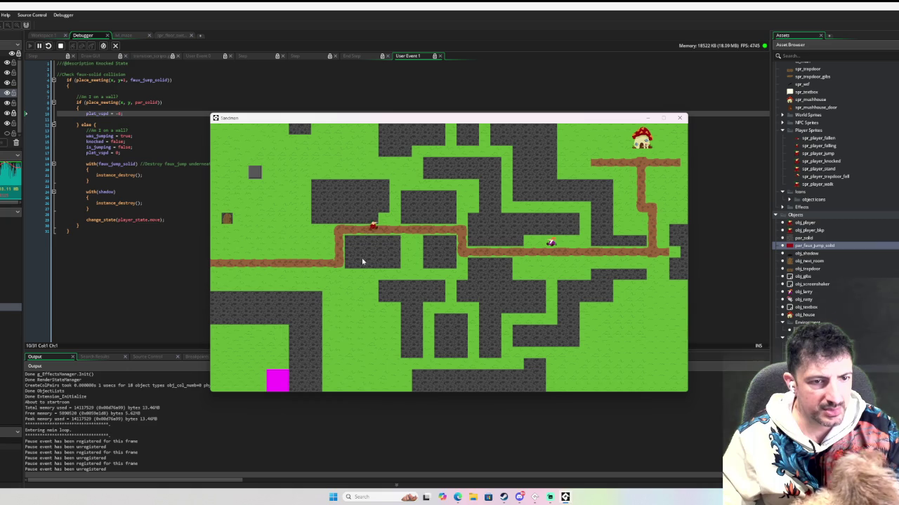
pyautogui.press('Left')
pyautogui.press('space')
pyautogui.press('Right')
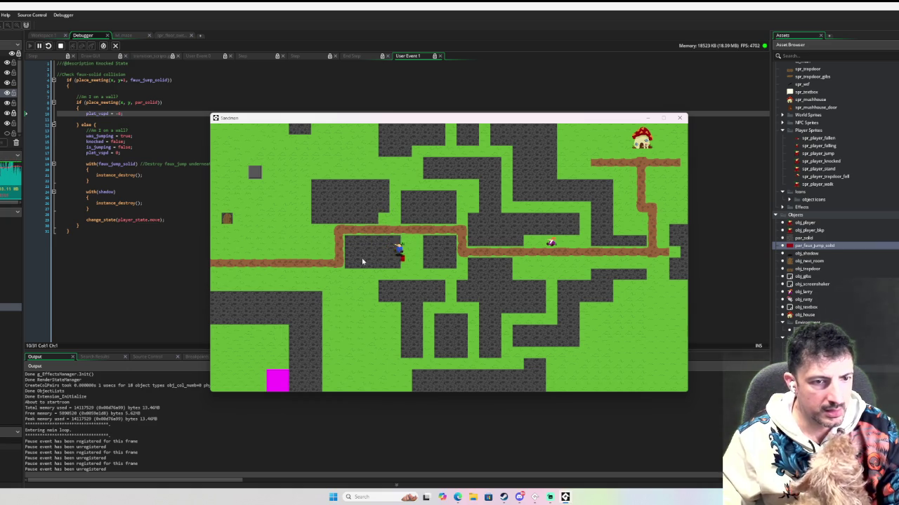
# Run the player up, down and left into walls with repeated jumps, then close Sandman
pyautogui.press('Left')
pyautogui.press('Down')
pyautogui.press('Up')
pyautogui.press('space')
pyautogui.press('Down')
pyautogui.press('Up')
pyautogui.press('space')
pyautogui.press('Down')
pyautogui.press('Left')
pyautogui.press('Up')
pyautogui.press('Up')
pyautogui.press('space')
pyautogui.press('Down')
pyautogui.press('Left')
pyautogui.press('space')
pyautogui.press('Down')
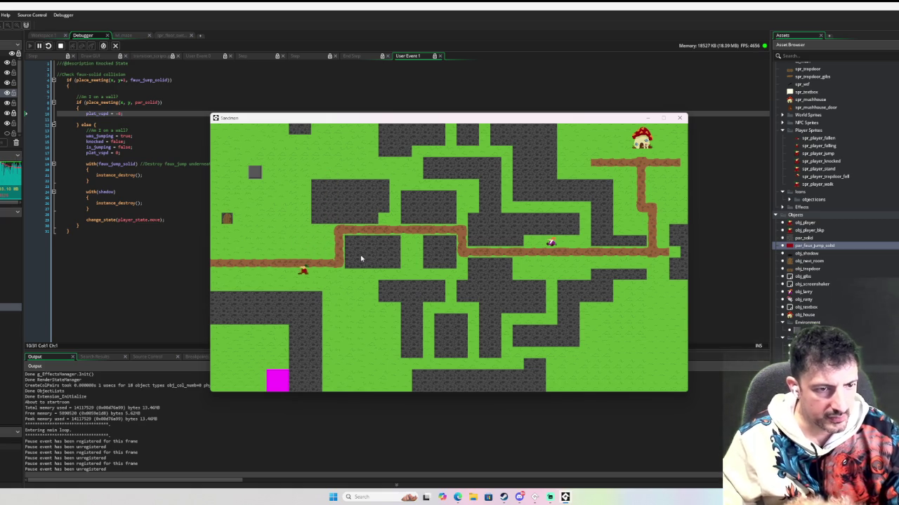
pyautogui.press('Down')
pyautogui.press('Up')
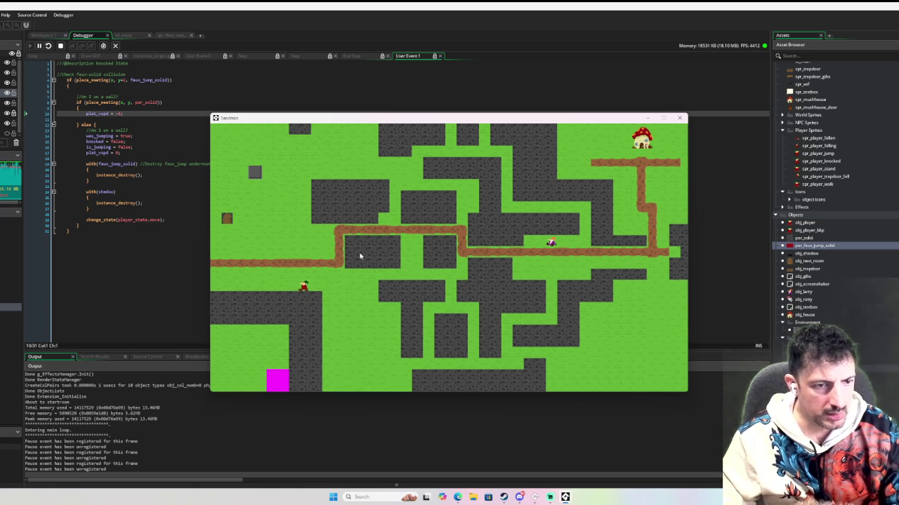
pyautogui.press('space')
pyautogui.press('Down')
pyautogui.press('Up')
pyautogui.press('Up')
pyautogui.press('Down')
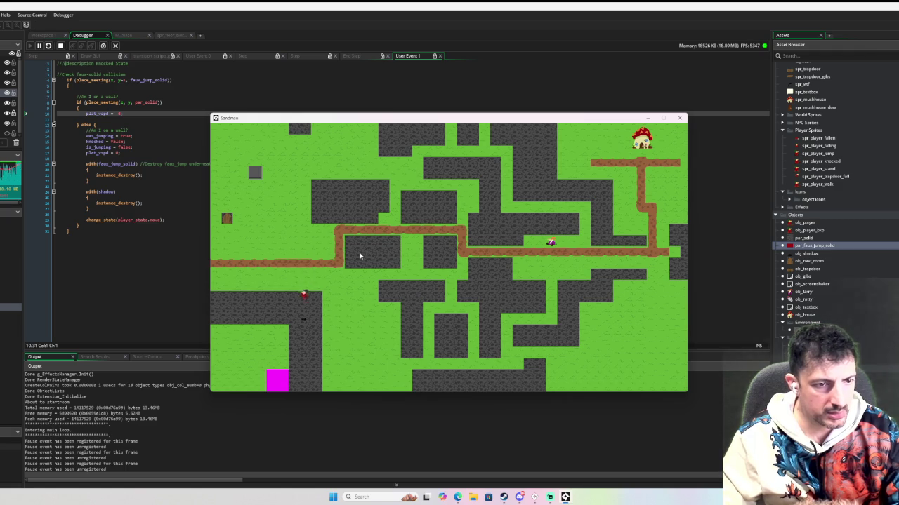
pyautogui.press('Up')
pyautogui.press('Left')
pyautogui.press('Up')
pyautogui.press('Right')
pyautogui.press('Left')
pyautogui.press('Left')
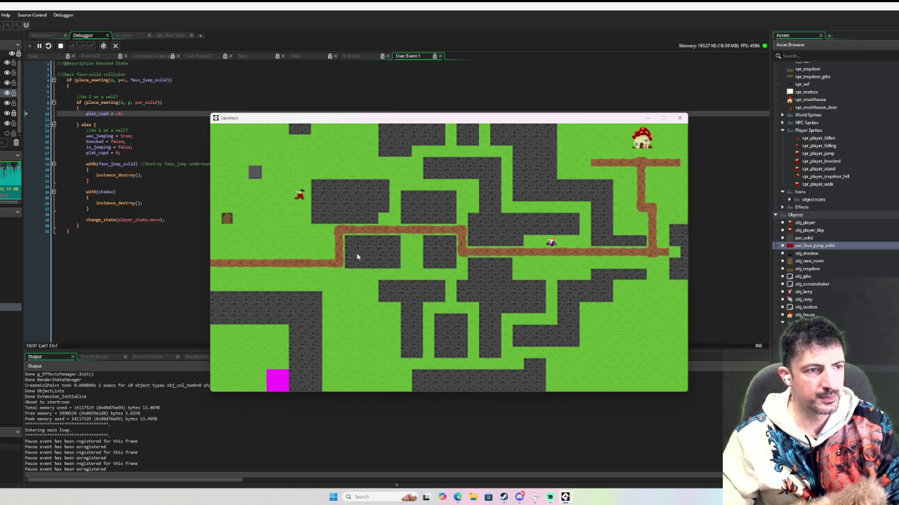
pyautogui.click(679, 118)
pyautogui.click(49, 35)
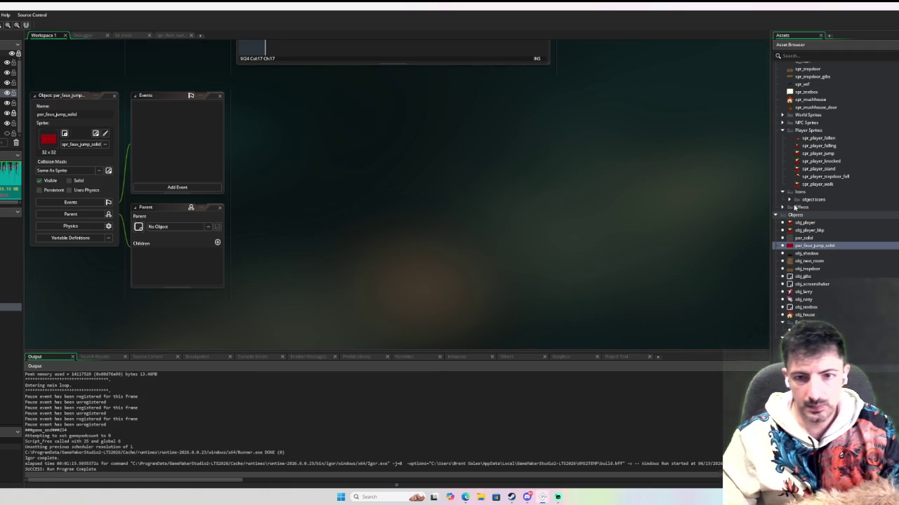
# Open obj_player_bkp, read its User Event 0 faux-solid collision code, then view its Step event
pyautogui.doubleClick(813, 231)
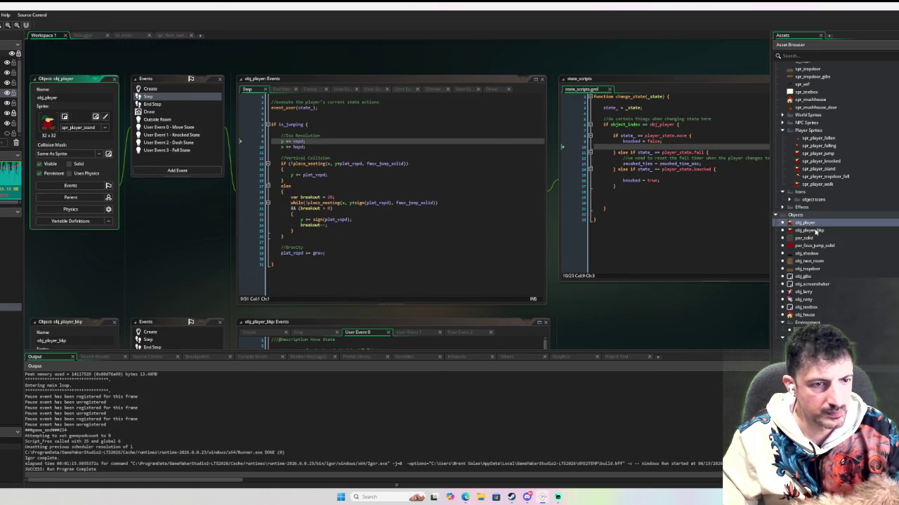
pyautogui.scroll(-10, 397, 212)
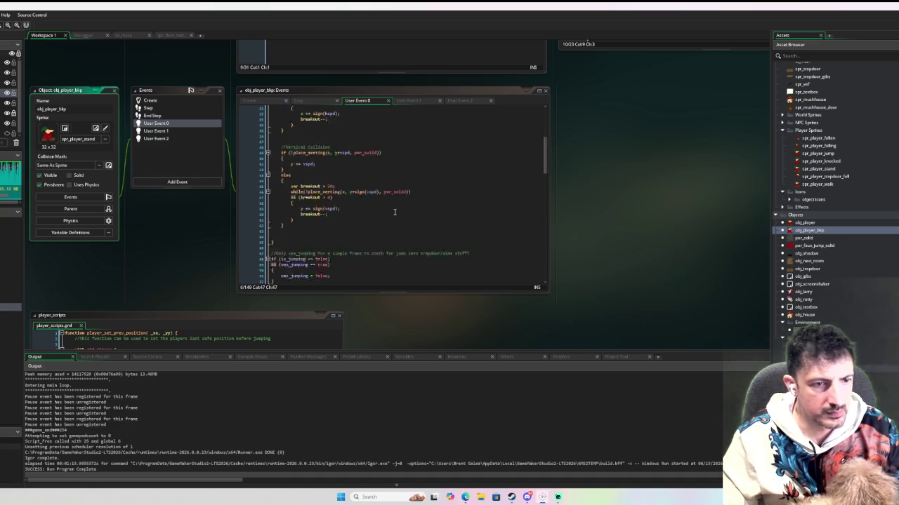
pyautogui.scroll(-13, 397, 212)
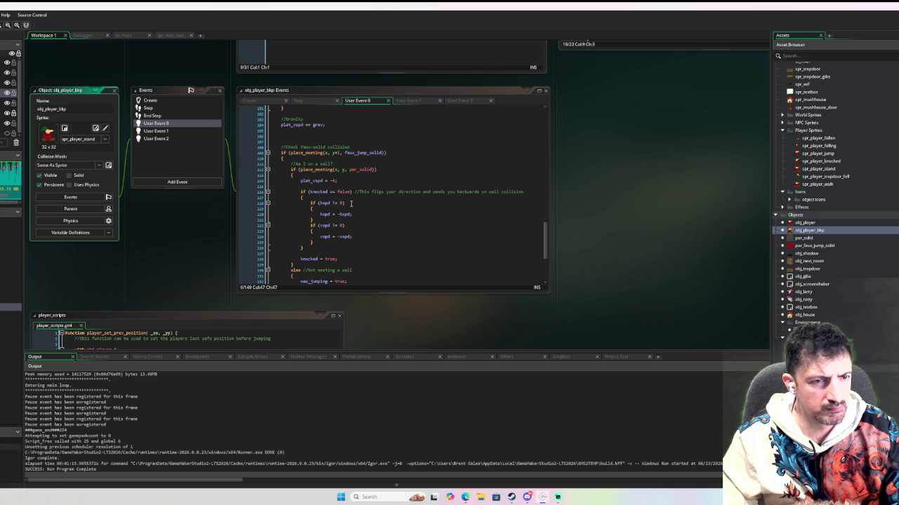
pyautogui.scroll(-6, 357, 209)
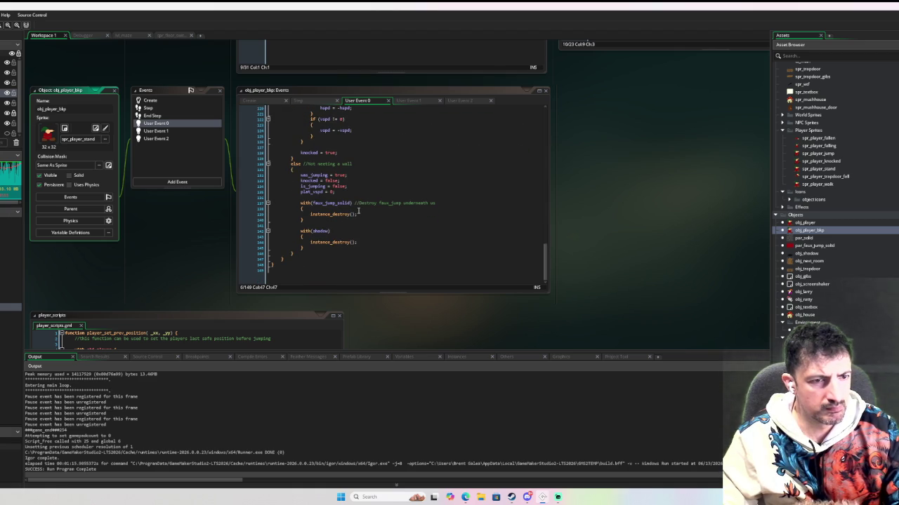
pyautogui.scroll(5, 358, 211)
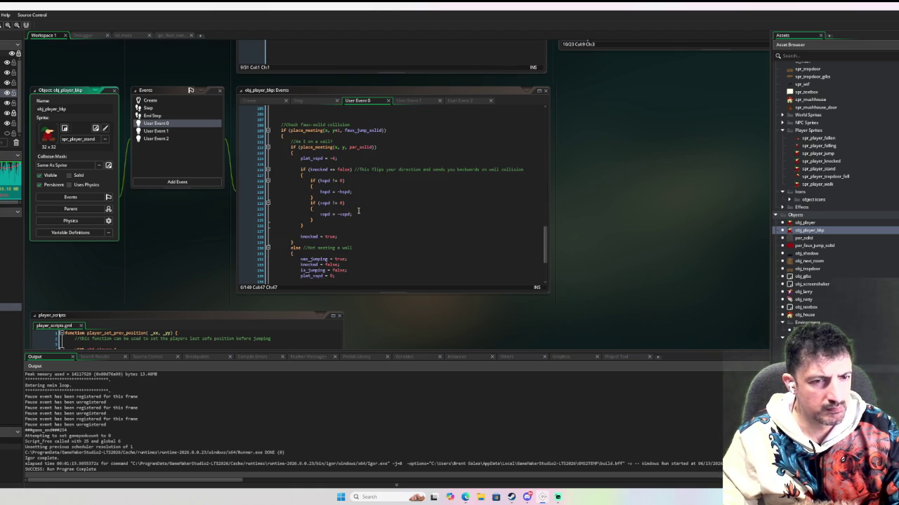
pyautogui.scroll(10, 358, 211)
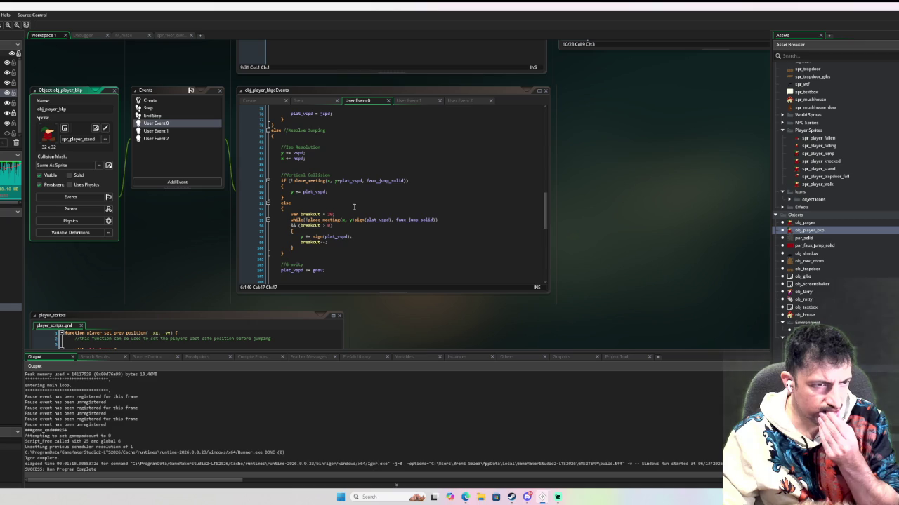
pyautogui.click(176, 109)
# Find the faux-solid wall check in the Step event and breakpoint line 133, the plat_vspd line
pyautogui.scroll(-20, 360, 175)
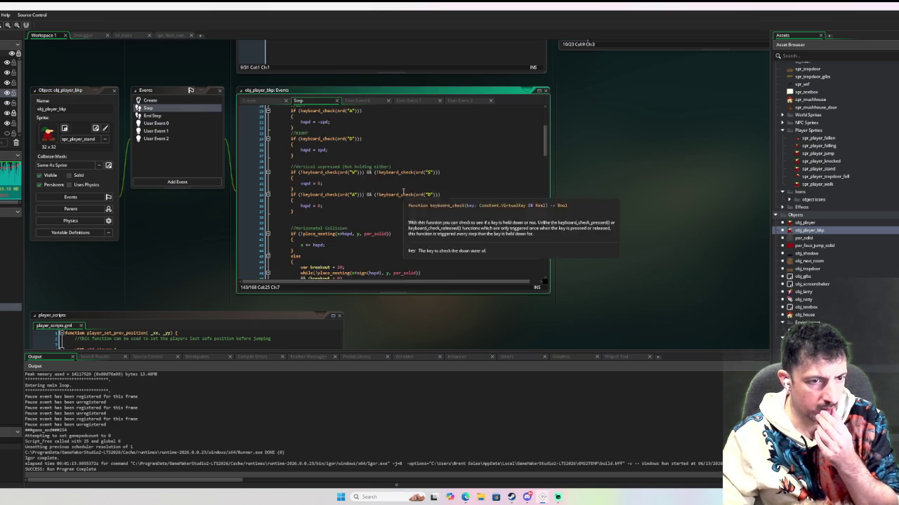
pyautogui.scroll(-3, 413, 212)
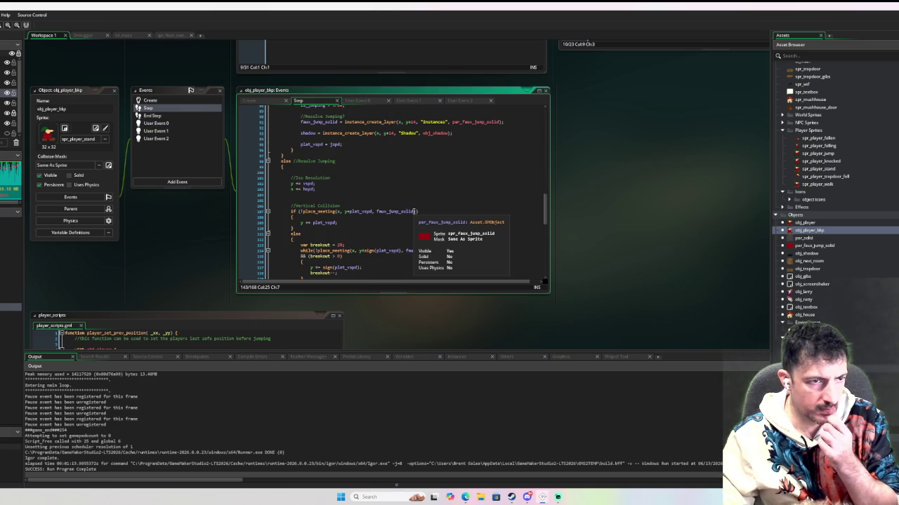
pyautogui.scroll(20, 389, 142)
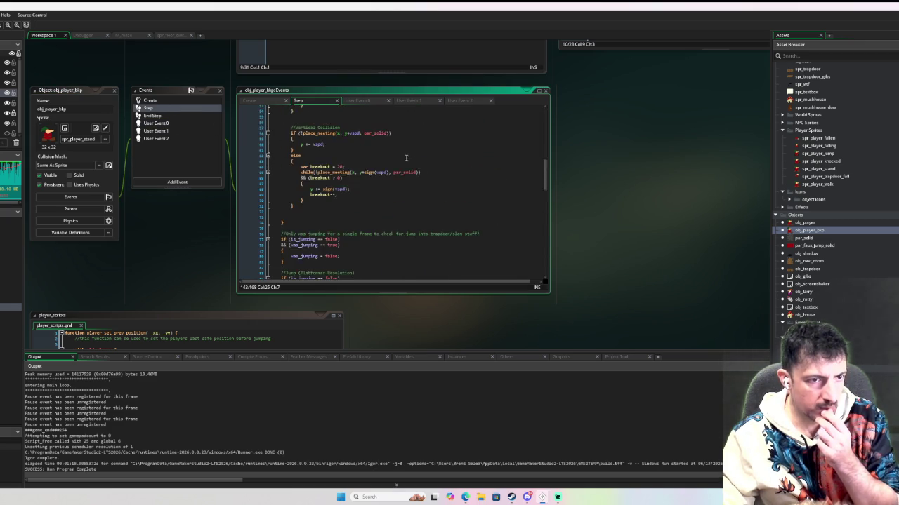
pyautogui.scroll(-20, 403, 162)
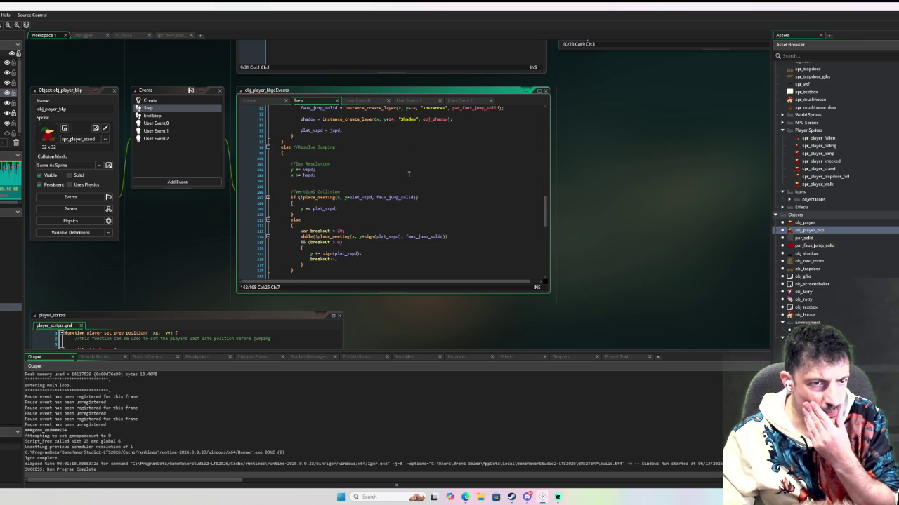
pyautogui.scroll(-10, 408, 174)
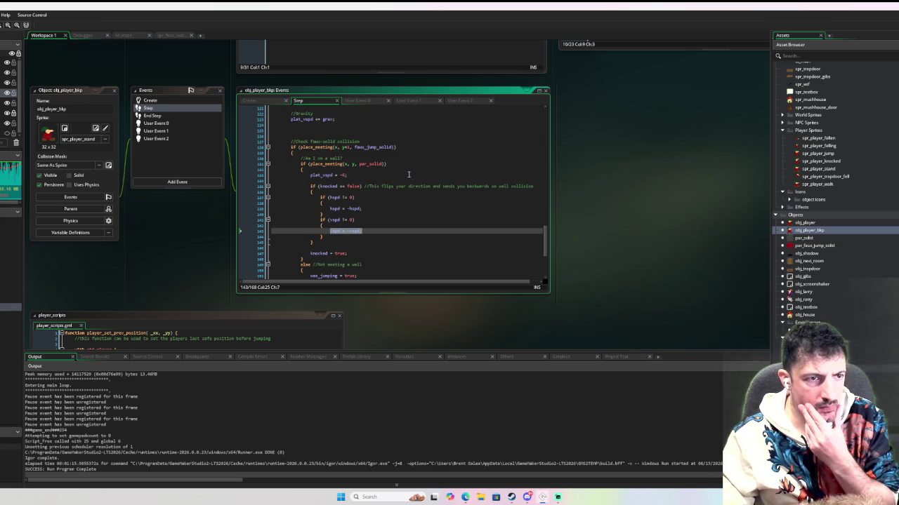
pyautogui.scroll(-2, 408, 174)
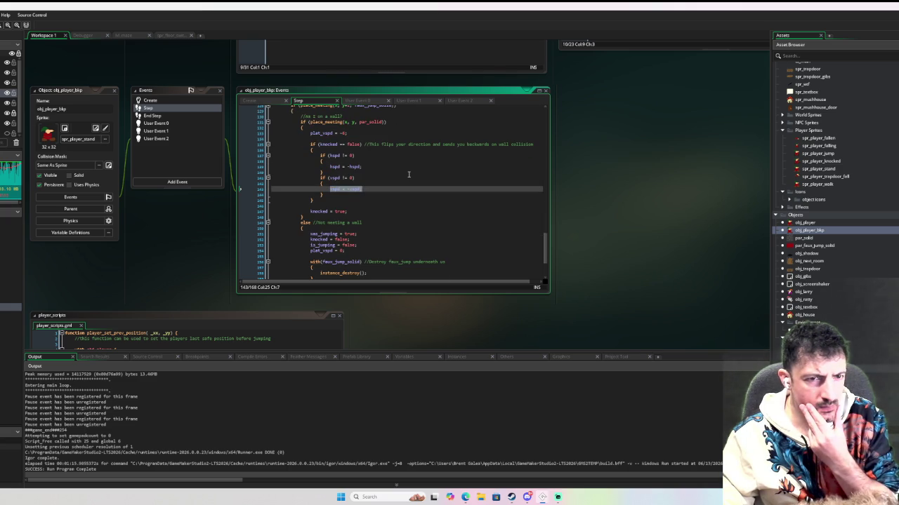
pyautogui.scroll(1, 408, 175)
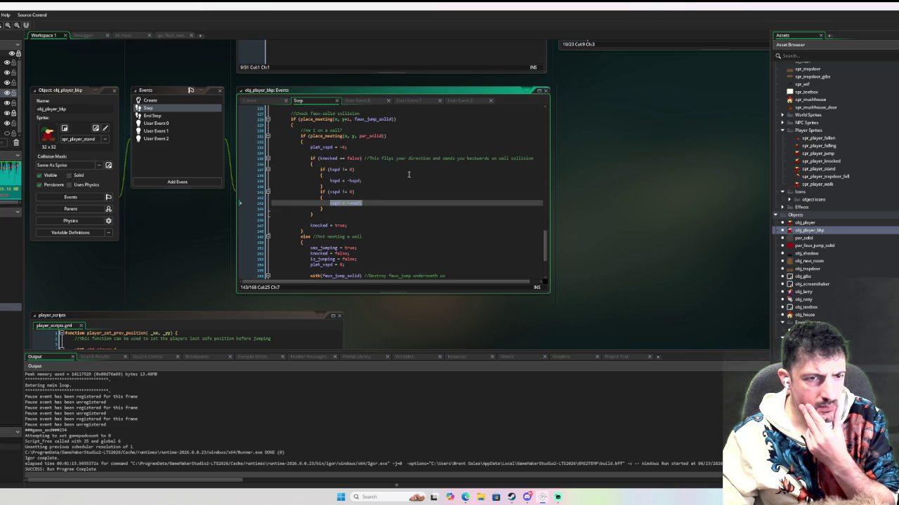
pyautogui.scroll(2, 408, 174)
pyautogui.scroll(3, 408, 174)
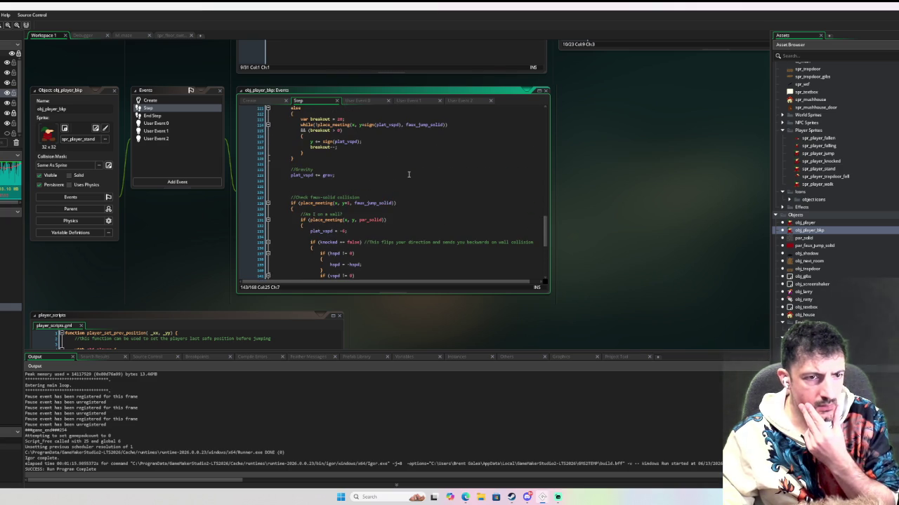
pyautogui.click(253, 232)
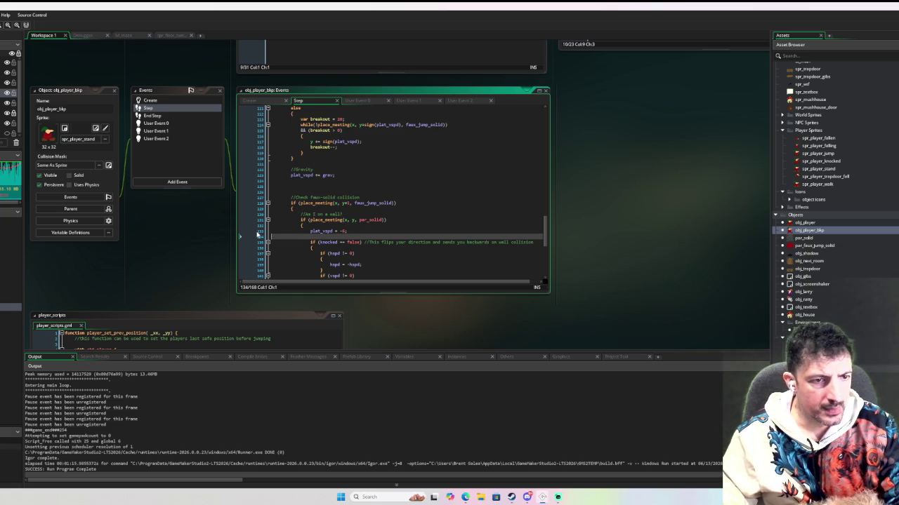
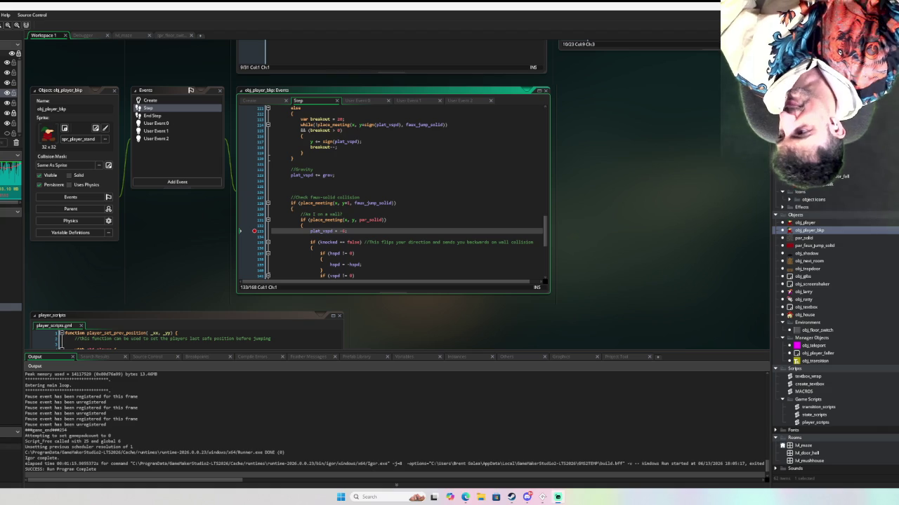
# Leave the Step event code at line 129 and open the rm_maze room in the room editor
pyautogui.click(288, 209)
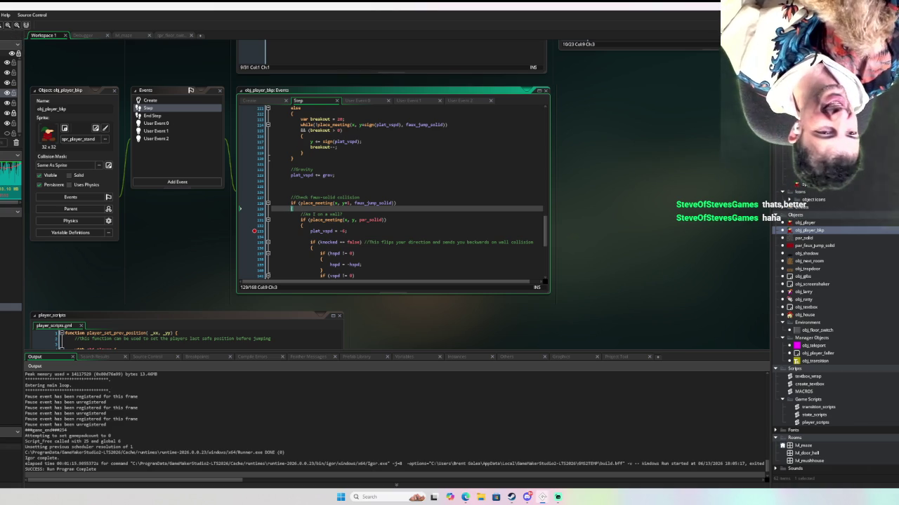
pyautogui.scroll(-2, 380, 217)
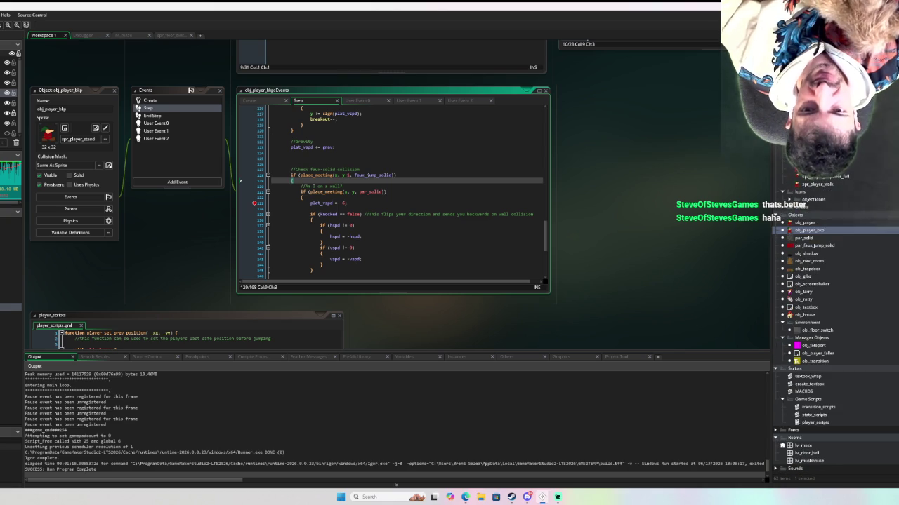
pyautogui.doubleClick(794, 446)
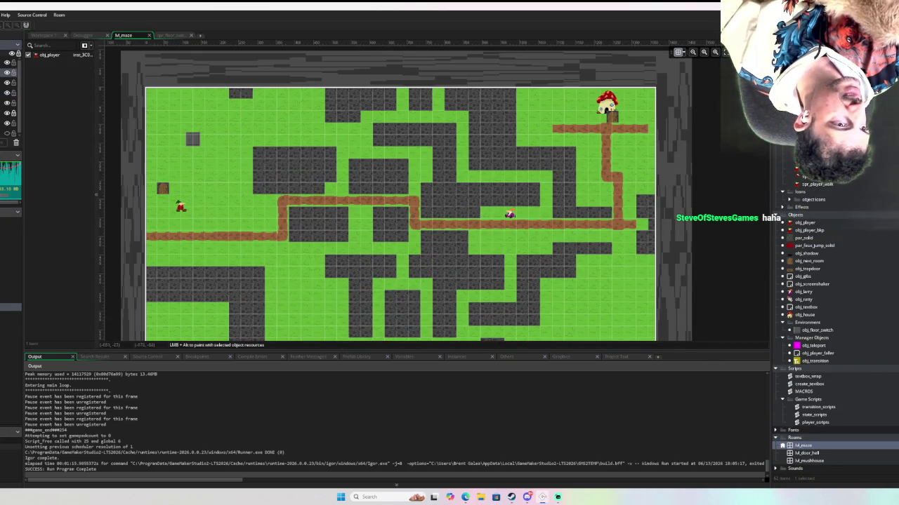
# Move the player up-left, place an obj_player_bkp instance in the room, and start a debug run
pyautogui.click(56, 55)
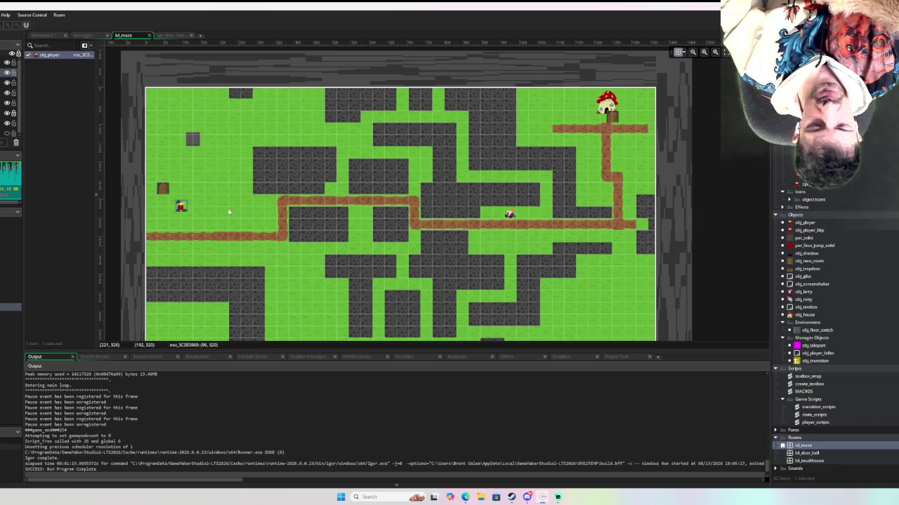
pyautogui.moveTo(185, 209); pyautogui.dragTo(232, 160)
pyautogui.click(816, 222)
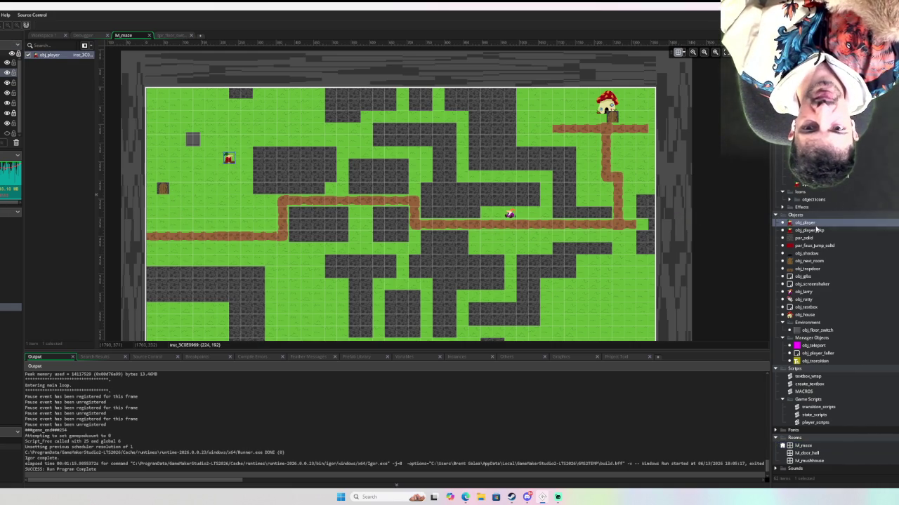
pyautogui.moveTo(810, 230)
pyautogui.mouseDown()
pyautogui.moveTo(162, 219)
pyautogui.moveTo(193, 219)
pyautogui.mouseUp()
pyautogui.press('F6')
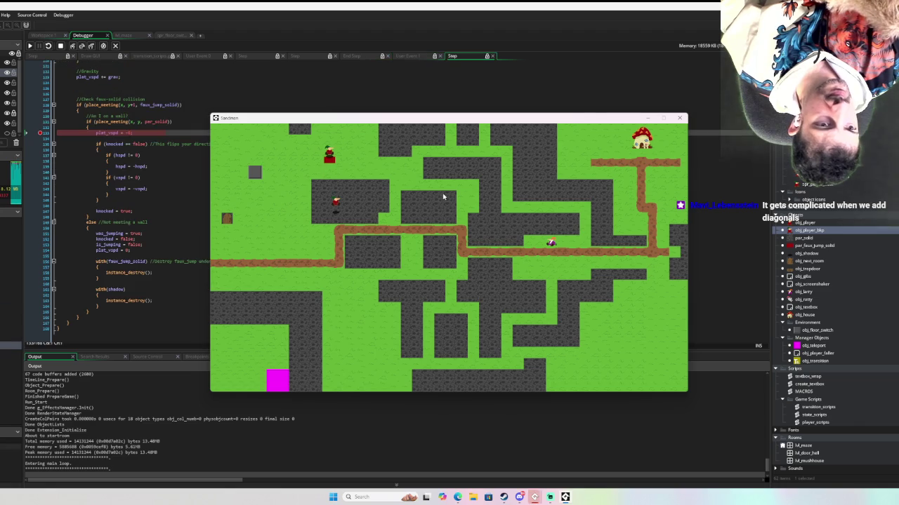
# Resume the paused debug run, play-test both characters in the maze, then stop the game
pyautogui.click(53, 135)
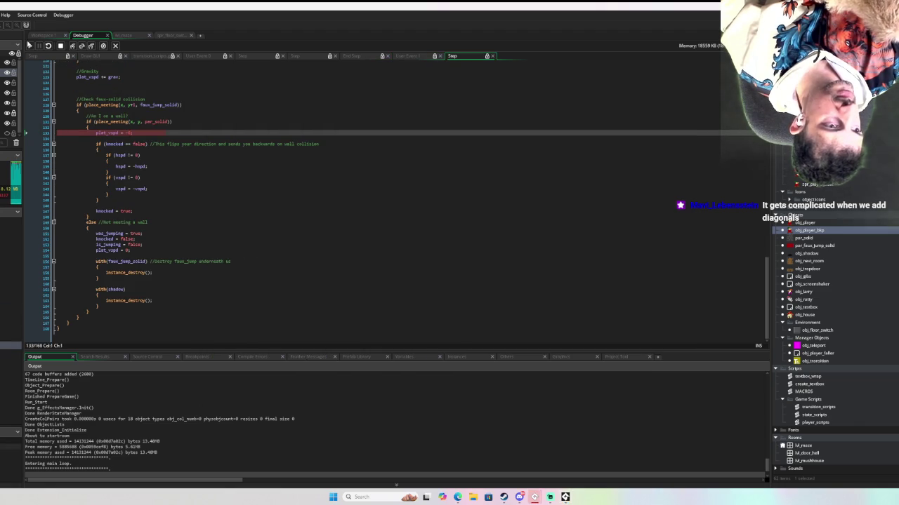
pyautogui.click(30, 45)
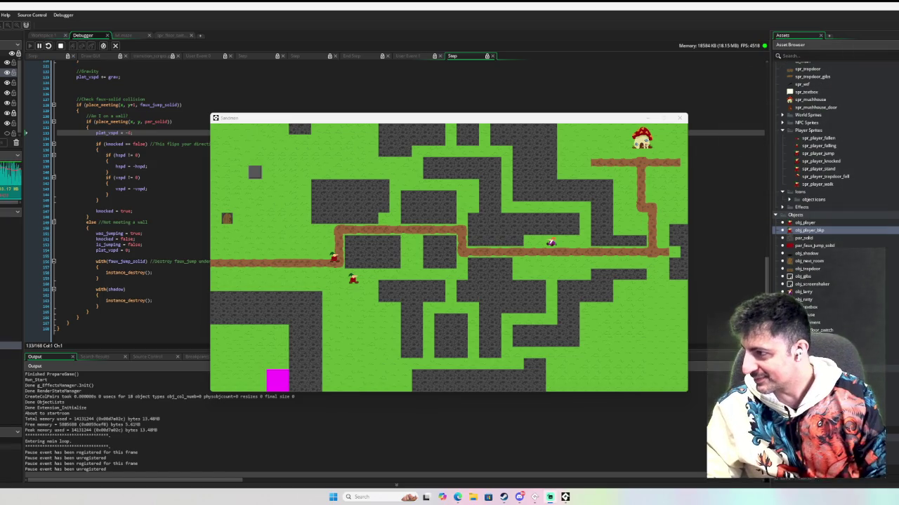
pyautogui.click(364, 244)
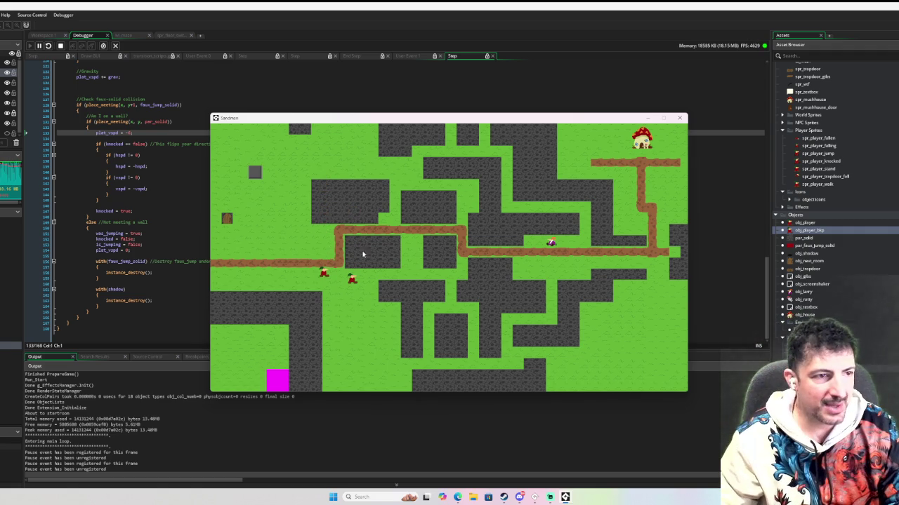
pyautogui.press('Escape')
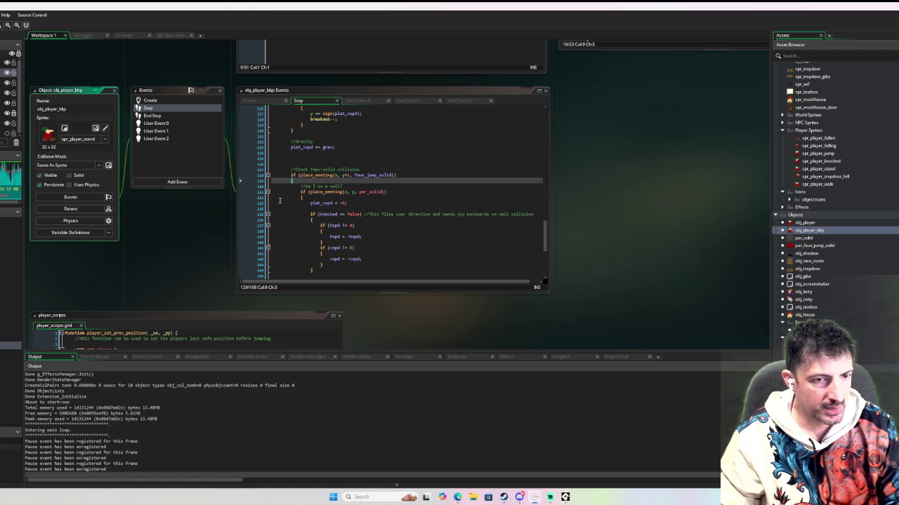
# Set a breakpoint on line 133 and step through the wall-collision code, then continue the game
pyautogui.click(253, 204)
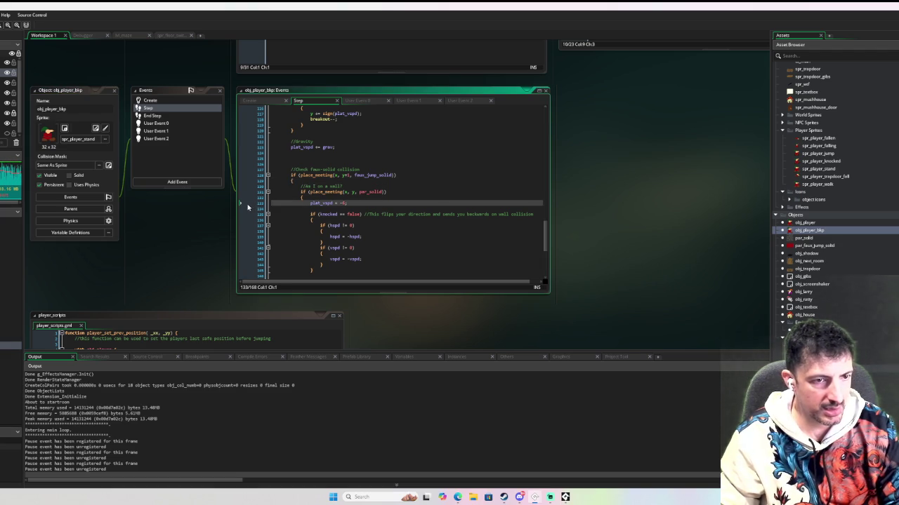
pyautogui.click(254, 204)
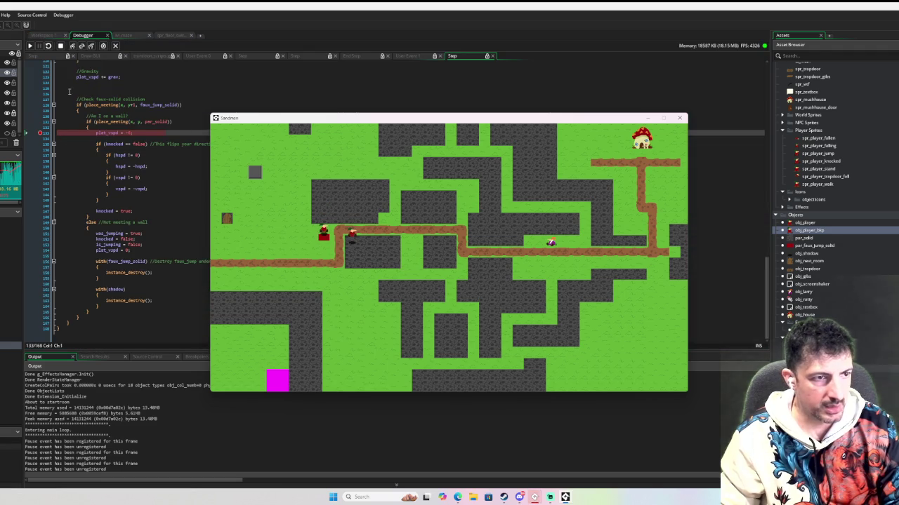
pyautogui.click(82, 47)
pyautogui.click(82, 46)
pyautogui.click(82, 46)
pyautogui.click(82, 46)
pyautogui.click(82, 46)
pyautogui.click(82, 46)
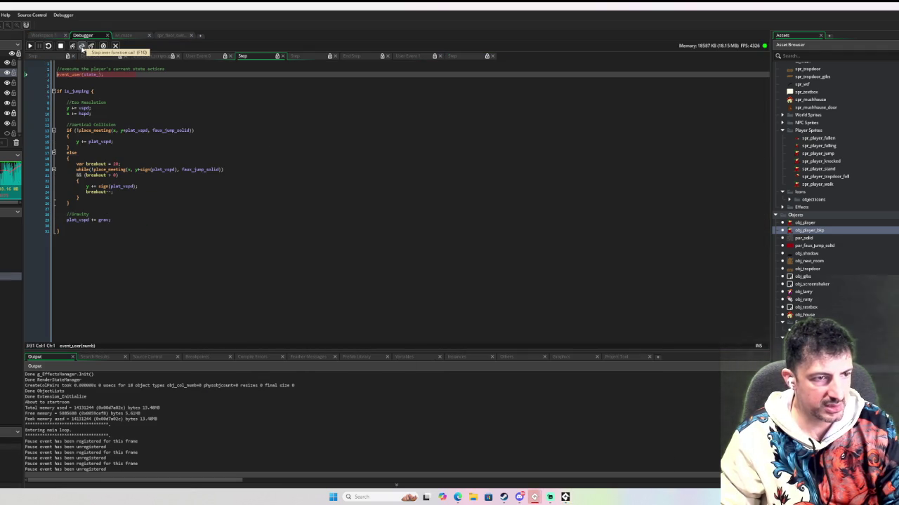
pyautogui.click(29, 46)
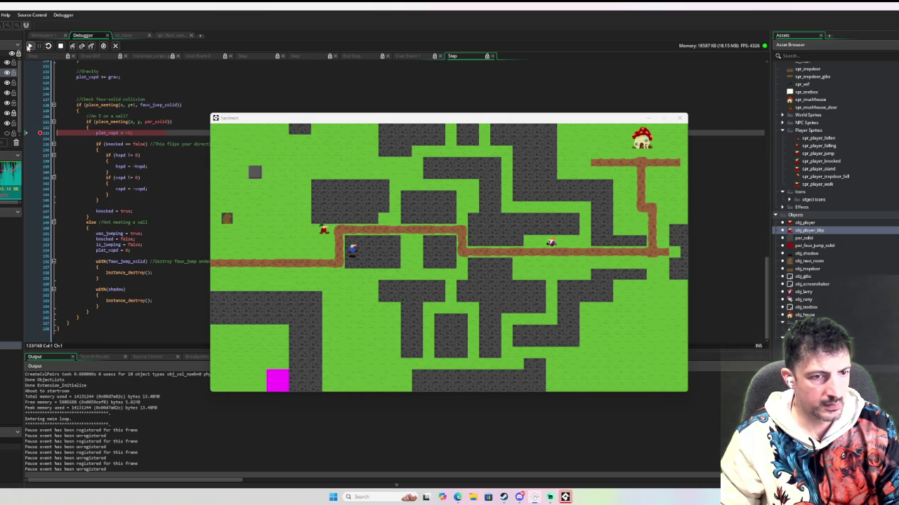
pyautogui.click(29, 47)
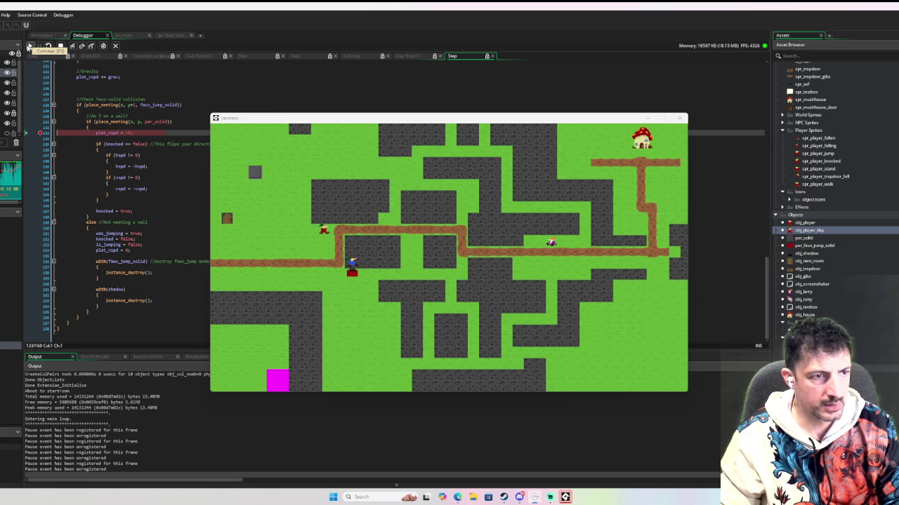
pyautogui.click(30, 47)
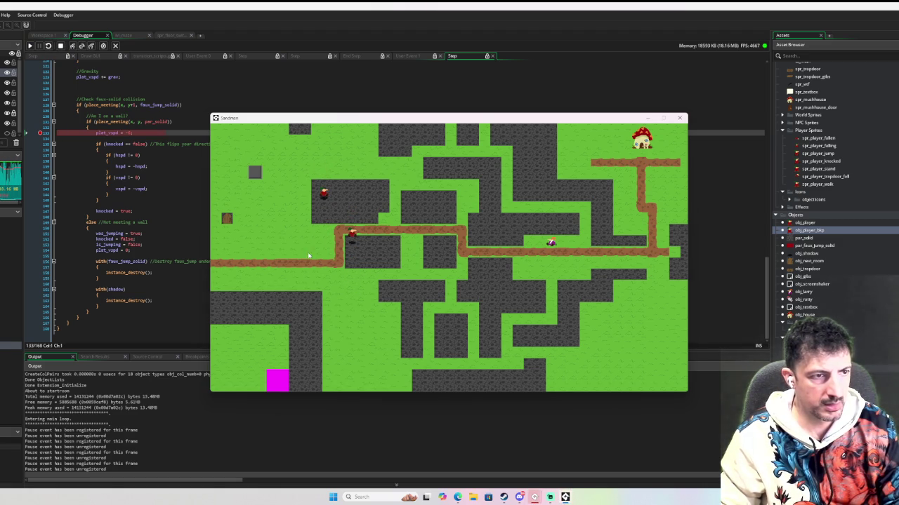
# Step the collision code to line 148, stop the game, and select the knocked == false block (lines 135–144)
pyautogui.click(82, 46)
pyautogui.click(81, 47)
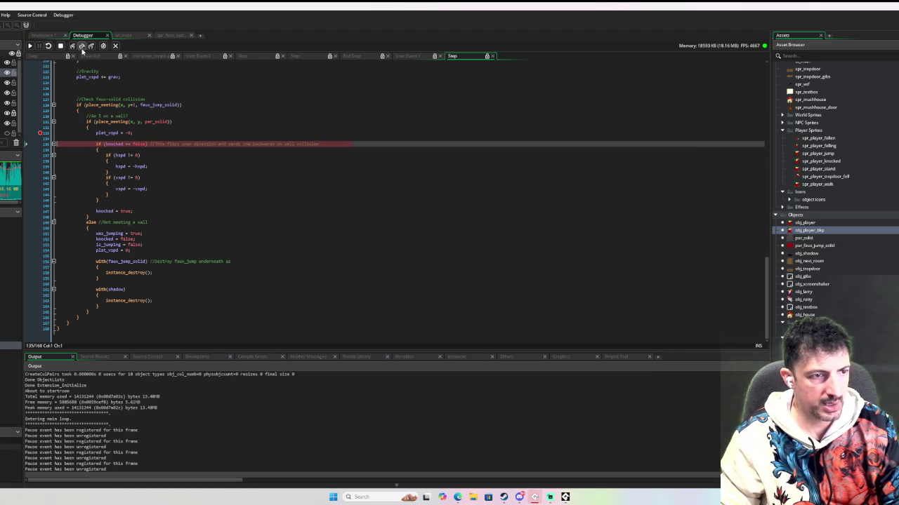
pyautogui.click(82, 46)
pyautogui.click(81, 47)
pyautogui.click(82, 46)
pyautogui.click(82, 46)
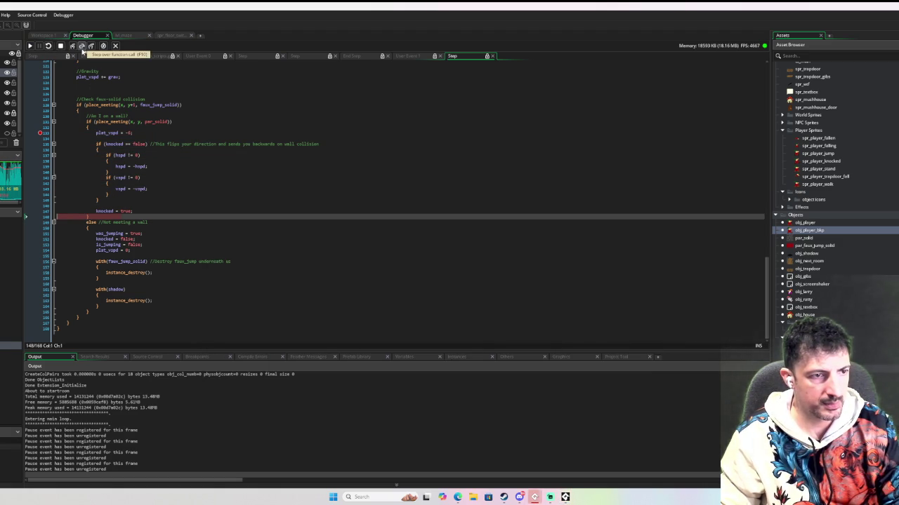
pyautogui.click(29, 46)
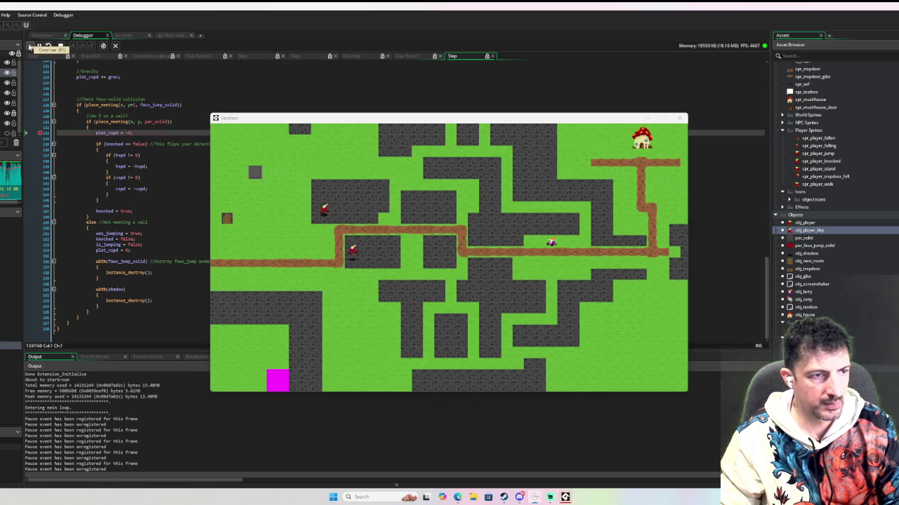
pyautogui.click(61, 46)
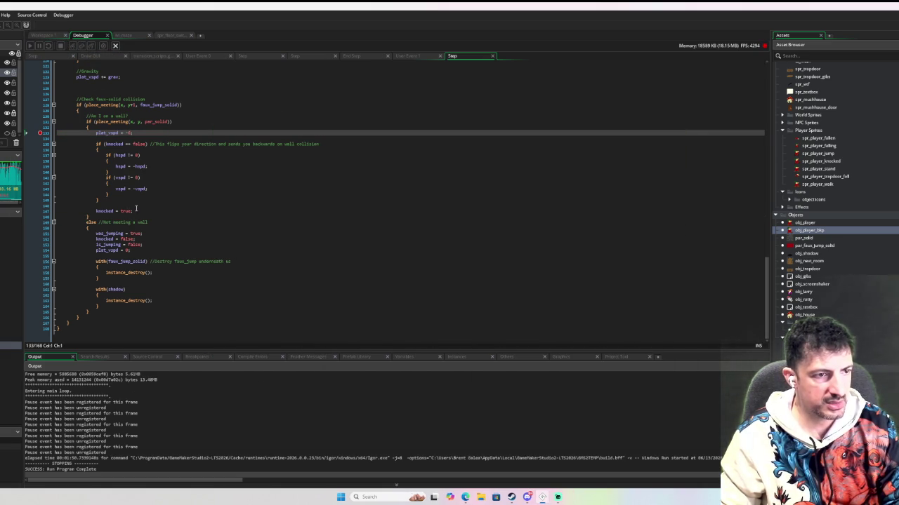
pyautogui.moveTo(133, 202); pyautogui.dragTo(102, 143)
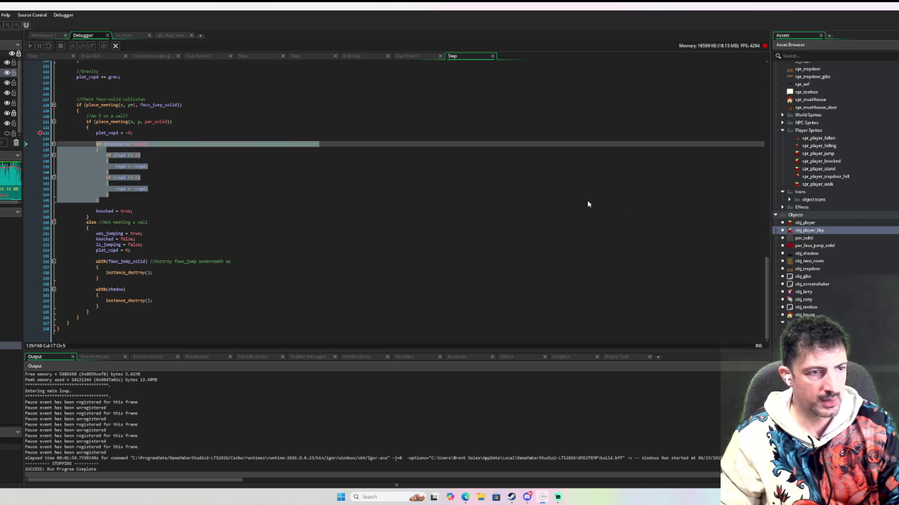
pyautogui.doubleClick(835, 222)
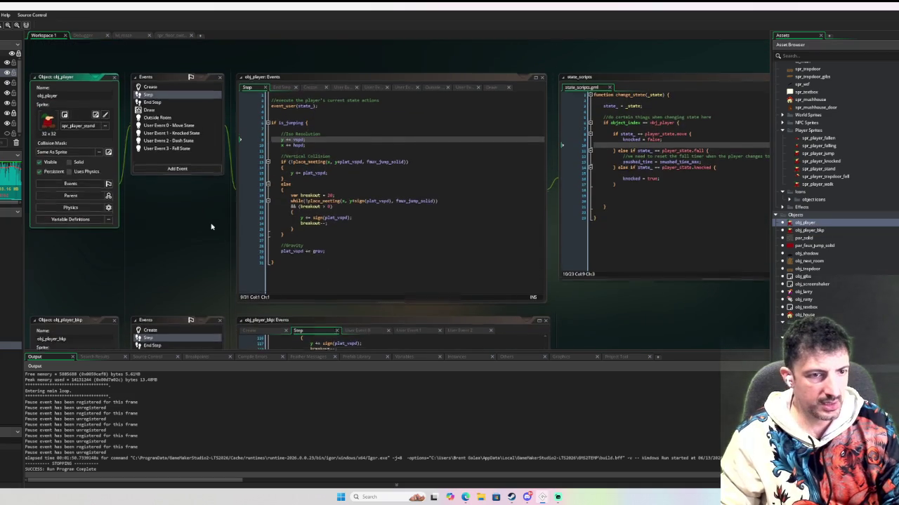
# Paste the knocked == false block at line 11 of obj_player's Knocked State, unindent it, and debug-run
pyautogui.click(180, 151)
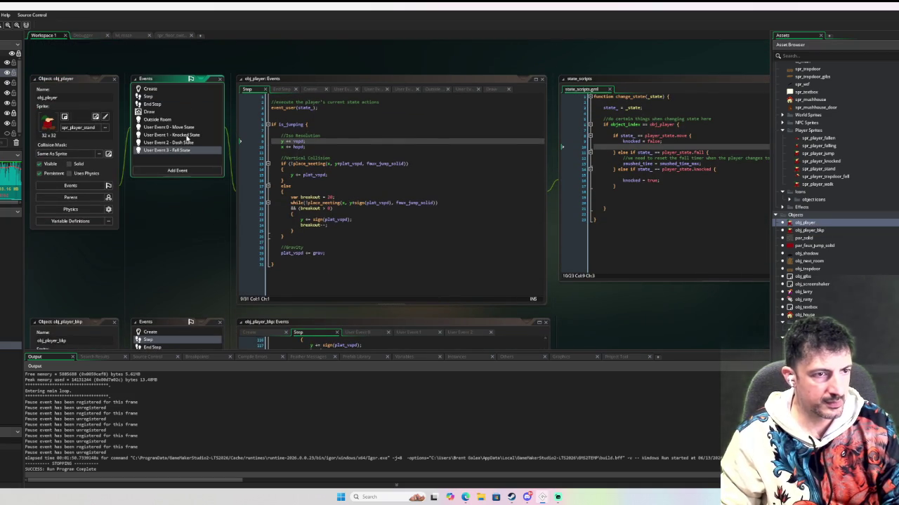
pyautogui.click(187, 136)
pyautogui.click(342, 152)
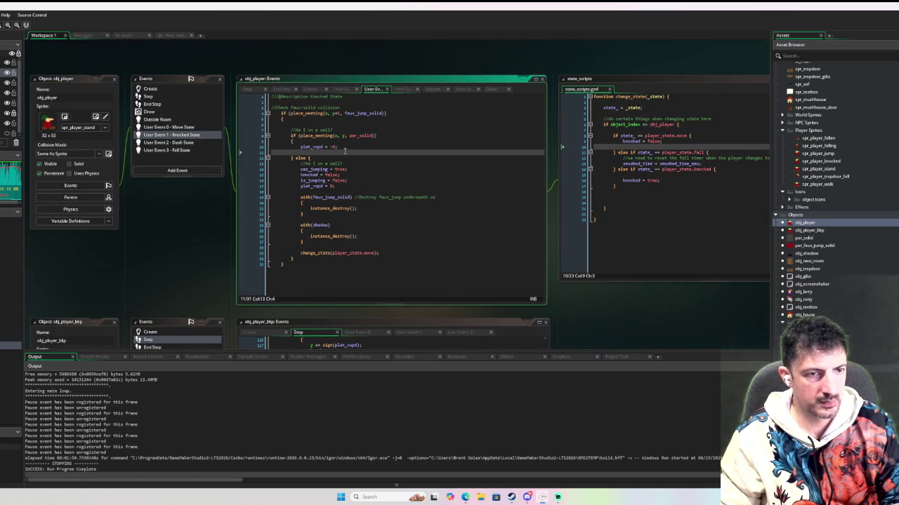
pyautogui.hotkey('ctrl', 'v')
pyautogui.moveTo(313, 207); pyautogui.dragTo(313, 156)
pyautogui.hotkey('shift', 'Tab')
pyautogui.click(330, 203)
pyautogui.press('Down')
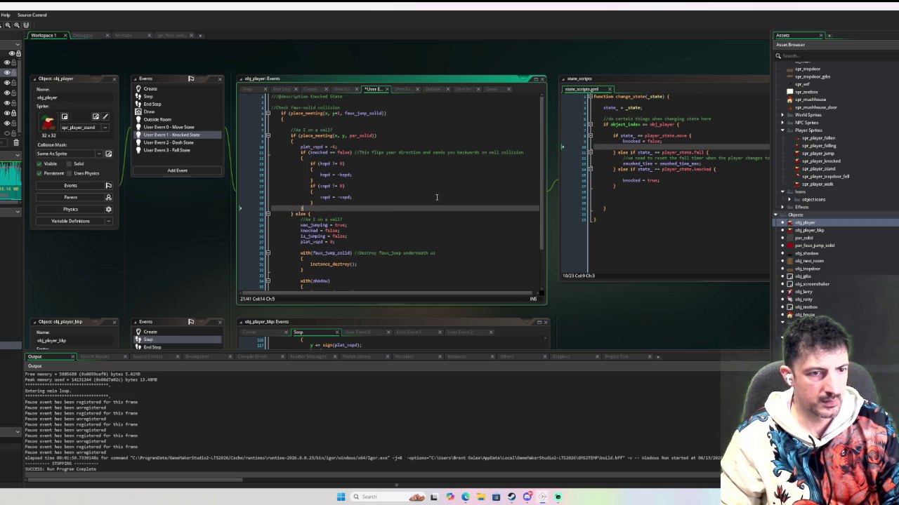
pyautogui.press('Return')
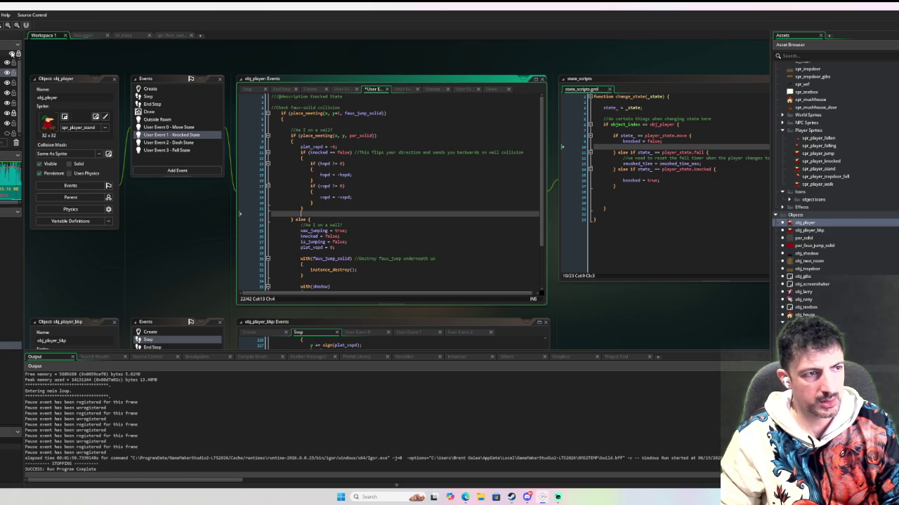
pyautogui.press('F6')
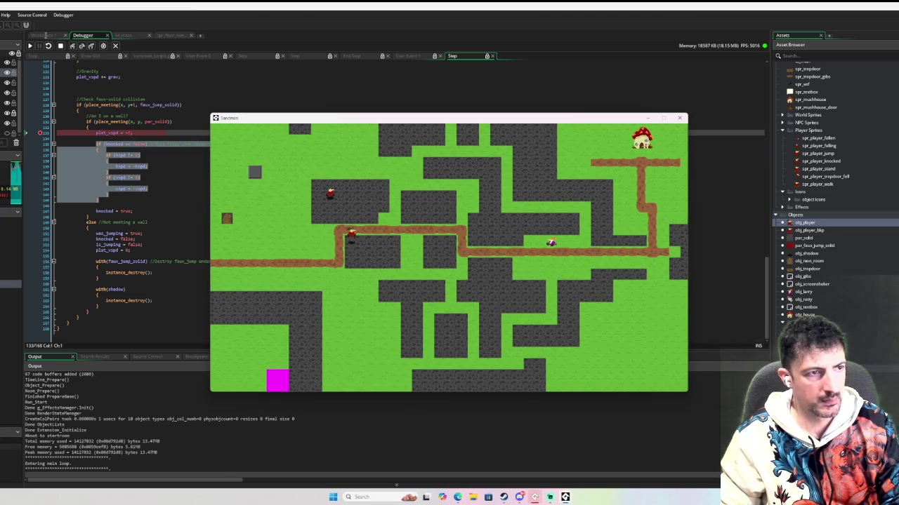
# Continue past the line-133 breakpoint twice, stop the game, and start a new debug run
pyautogui.click(30, 47)
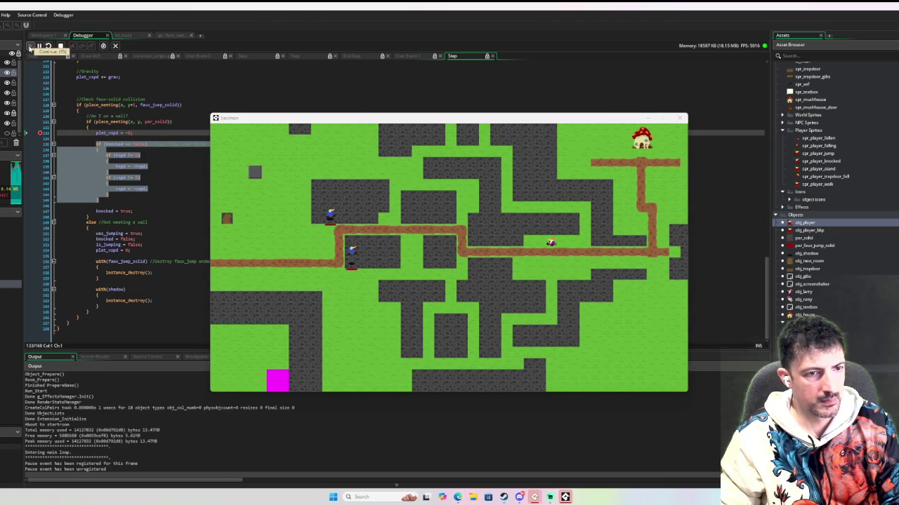
pyautogui.click(30, 47)
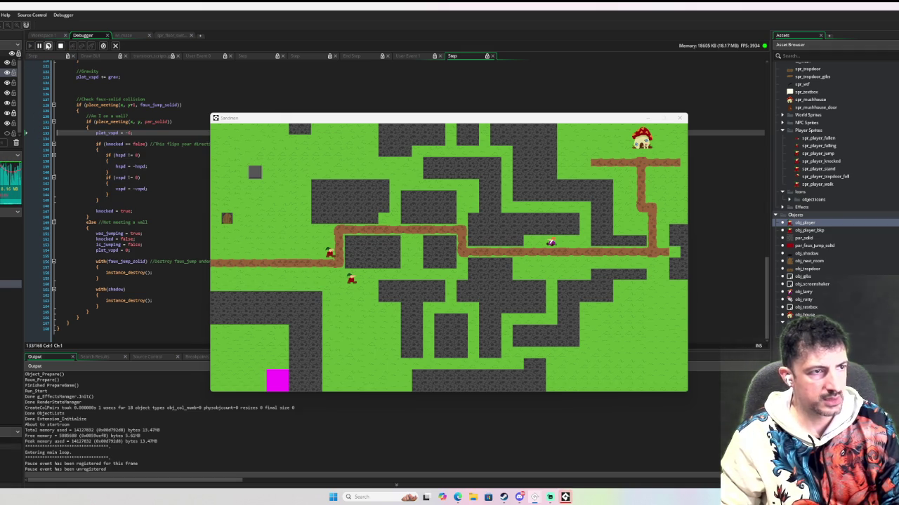
pyautogui.click(61, 46)
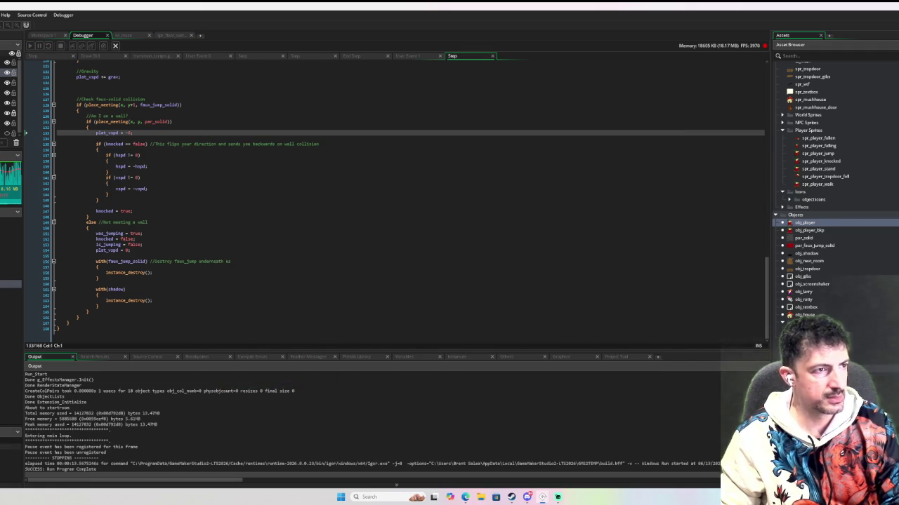
pyautogui.press('F6')
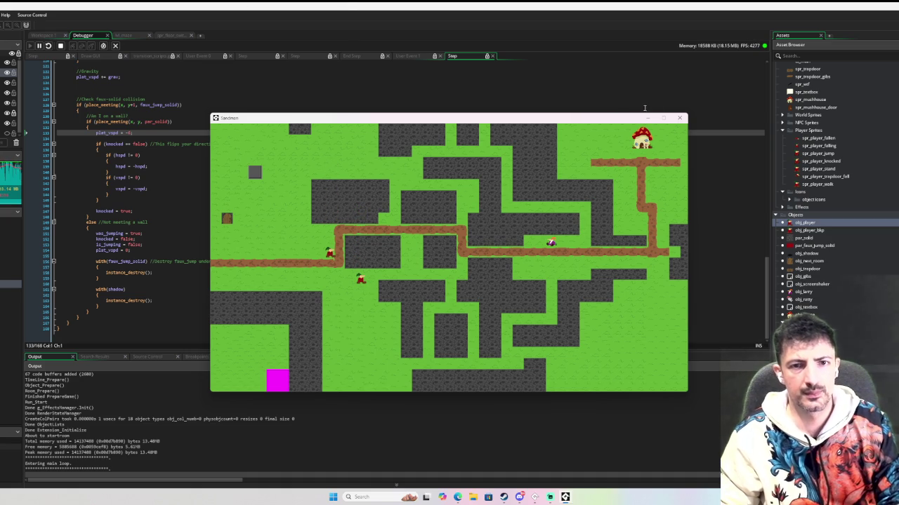
# Close the game window and review the player's Step event movement, jump and collision code
pyautogui.click(678, 118)
pyautogui.scroll(4, 149, 113)
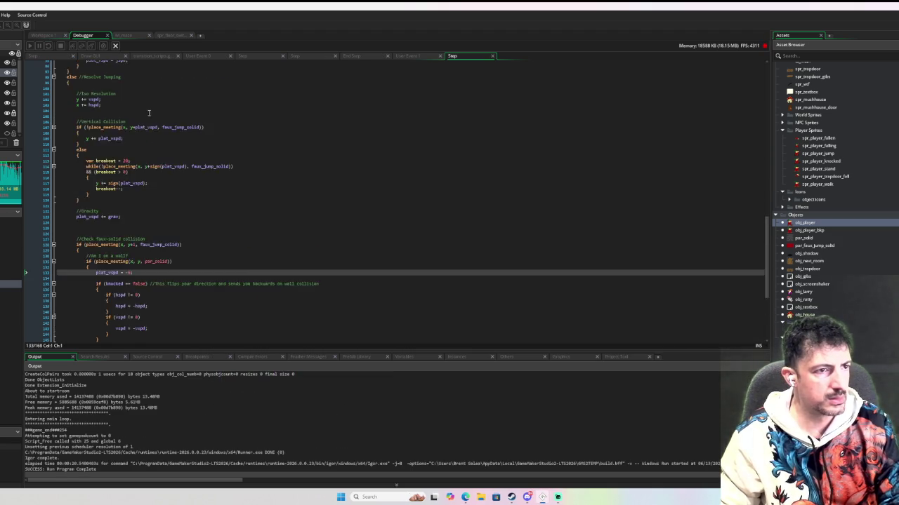
pyautogui.scroll(20, 154, 120)
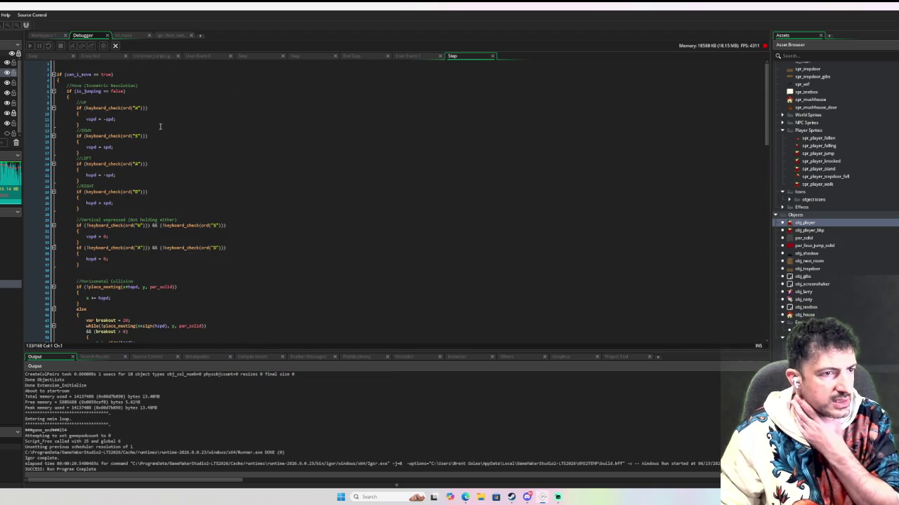
pyautogui.scroll(-6, 163, 125)
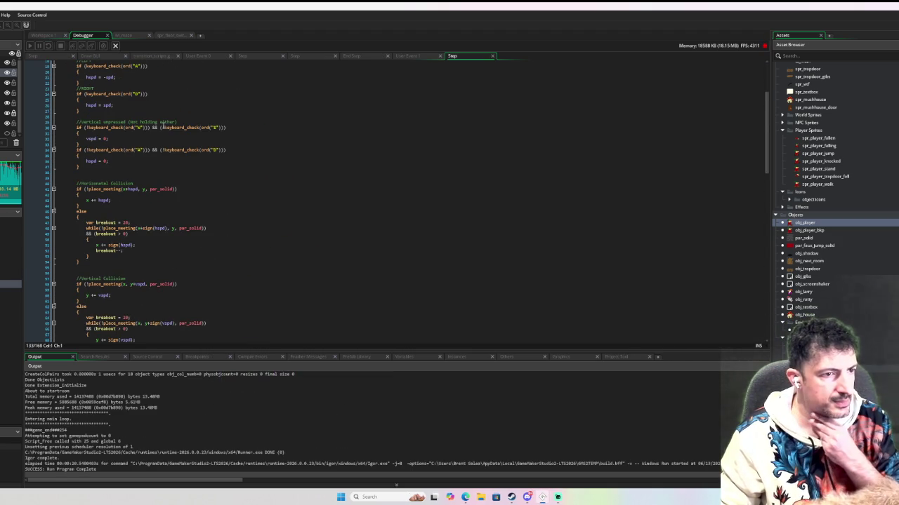
pyautogui.scroll(6, 163, 125)
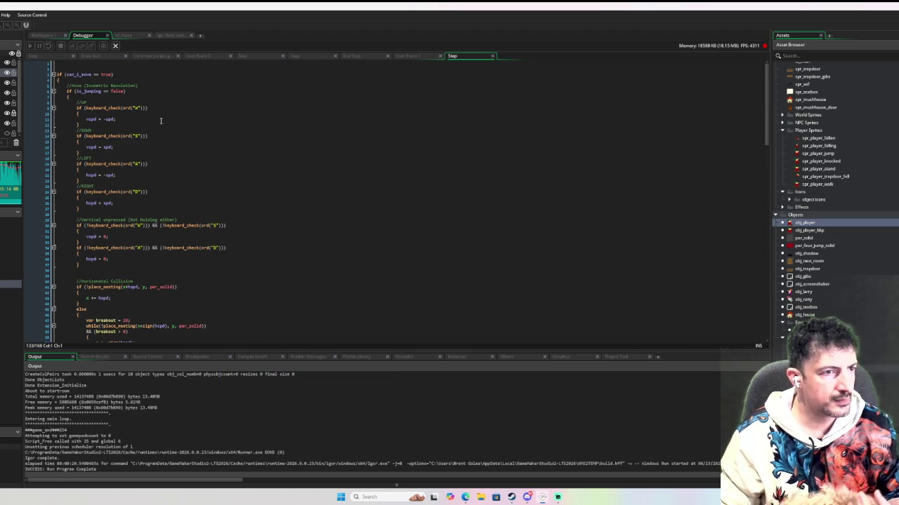
pyautogui.scroll(-20, 66, 93)
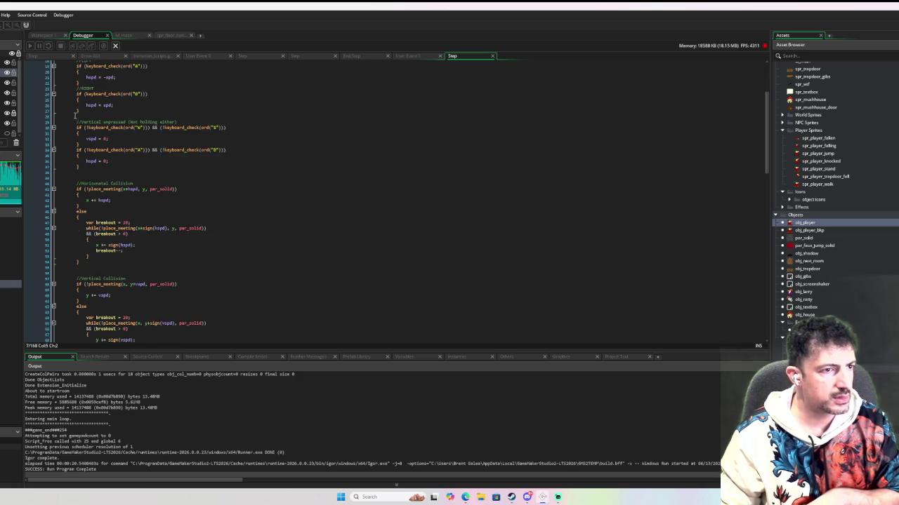
pyautogui.scroll(-20, 67, 137)
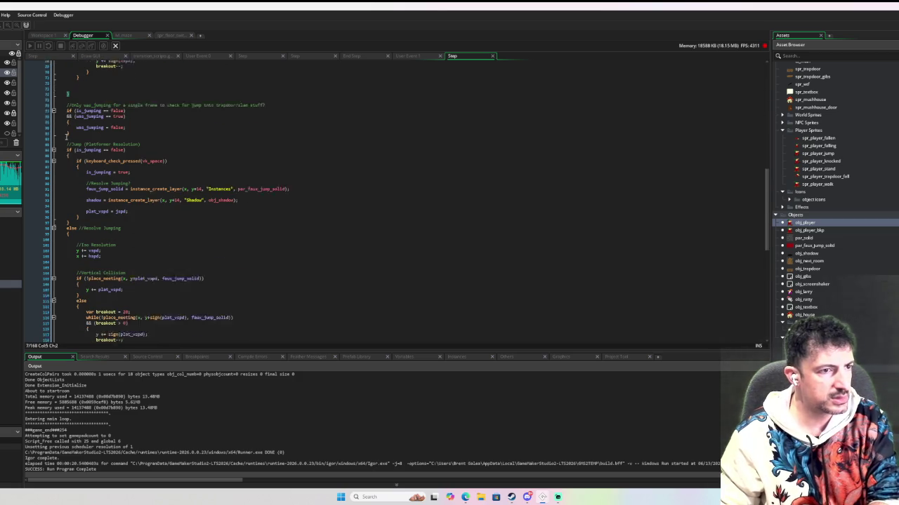
pyautogui.scroll(10, 66, 136)
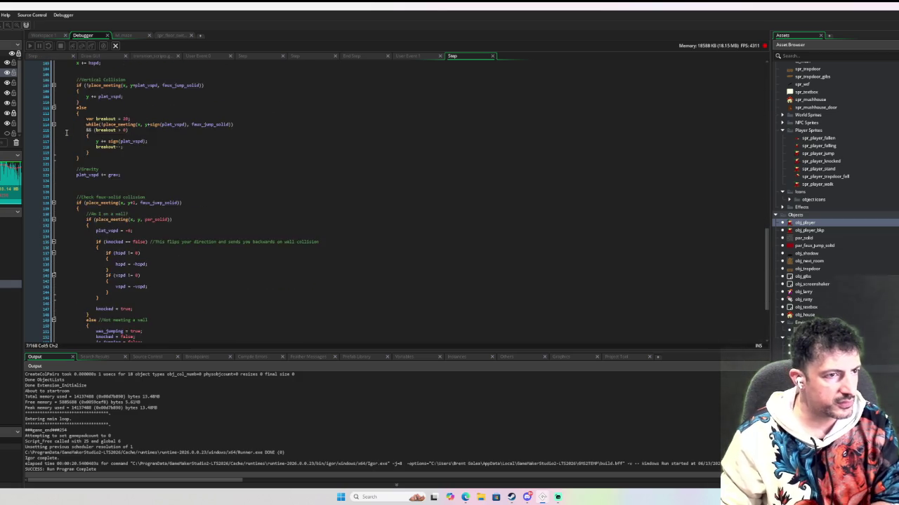
pyautogui.scroll(2, 66, 132)
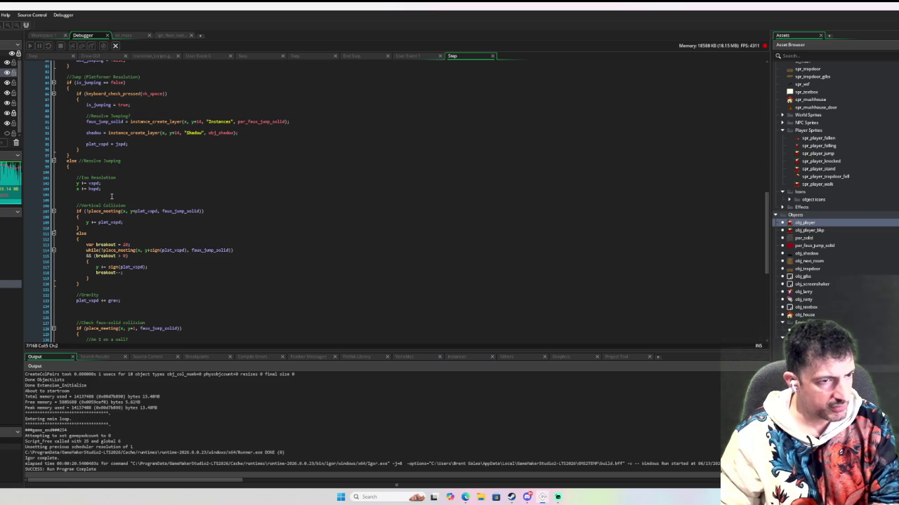
pyautogui.scroll(-10, 109, 196)
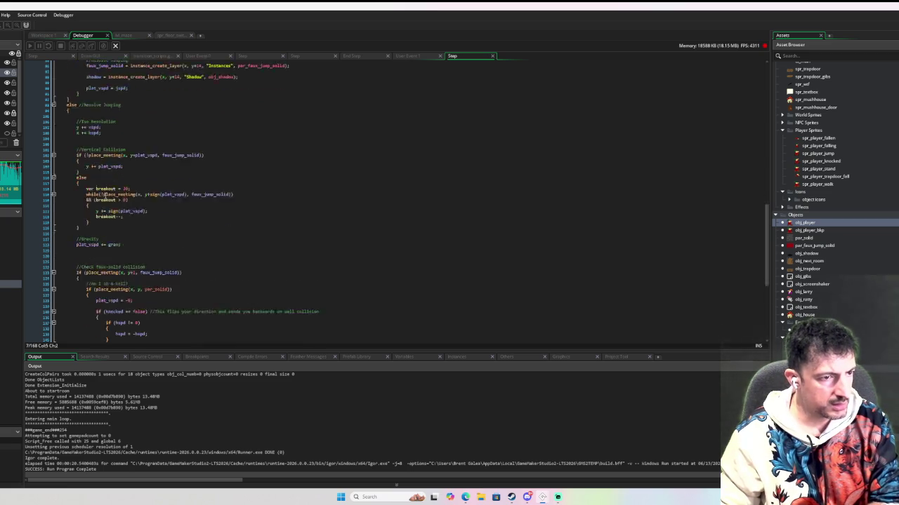
pyautogui.doubleClick(808, 229)
# Read through obj_player_bkp's End Step code where the faux-jump platform and shadow follow the player
pyautogui.click(166, 108)
pyautogui.click(188, 115)
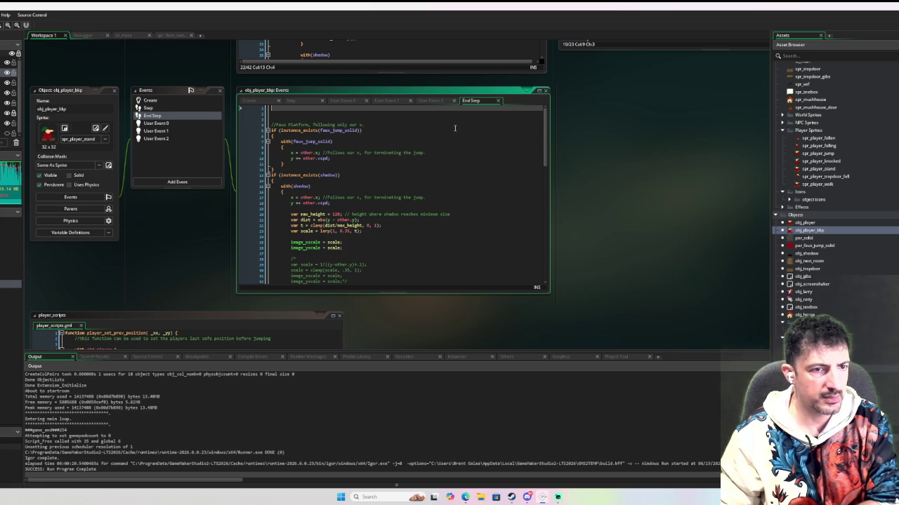
pyautogui.scroll(-1, 432, 137)
pyautogui.scroll(-10, 417, 156)
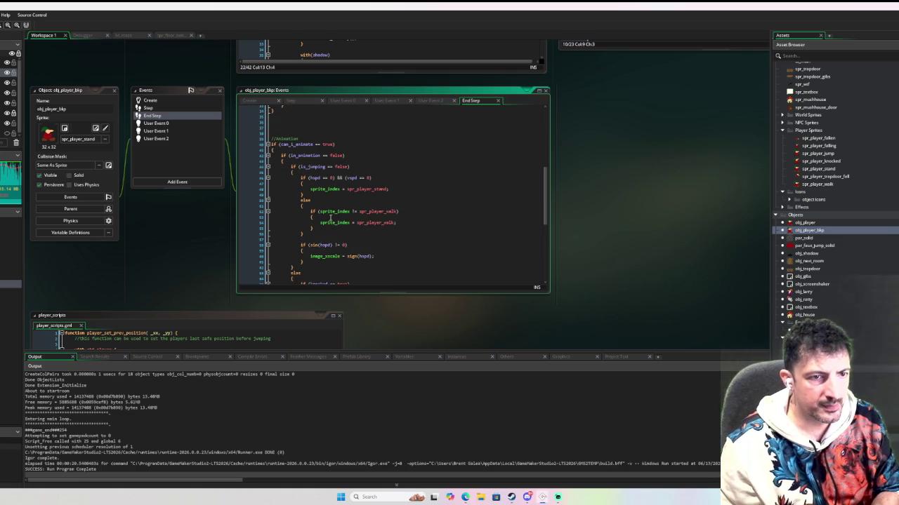
pyautogui.scroll(-8, 330, 218)
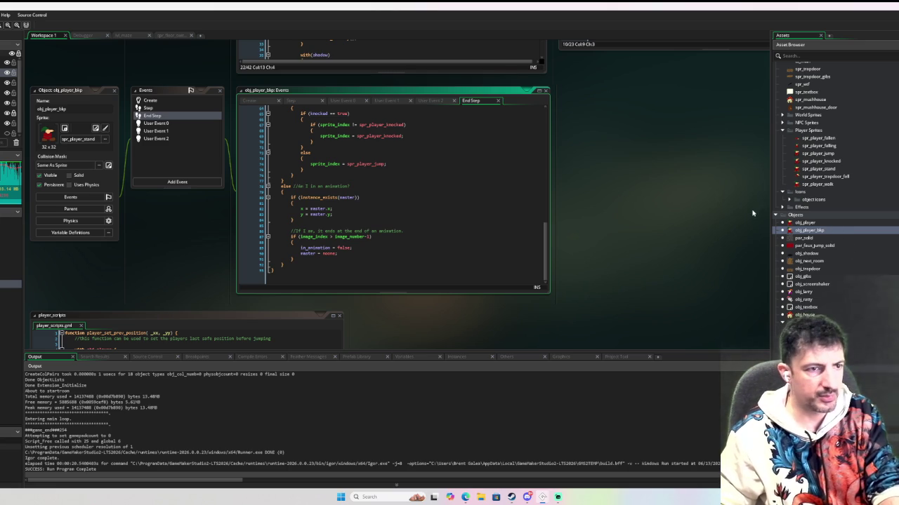
pyautogui.click(176, 109)
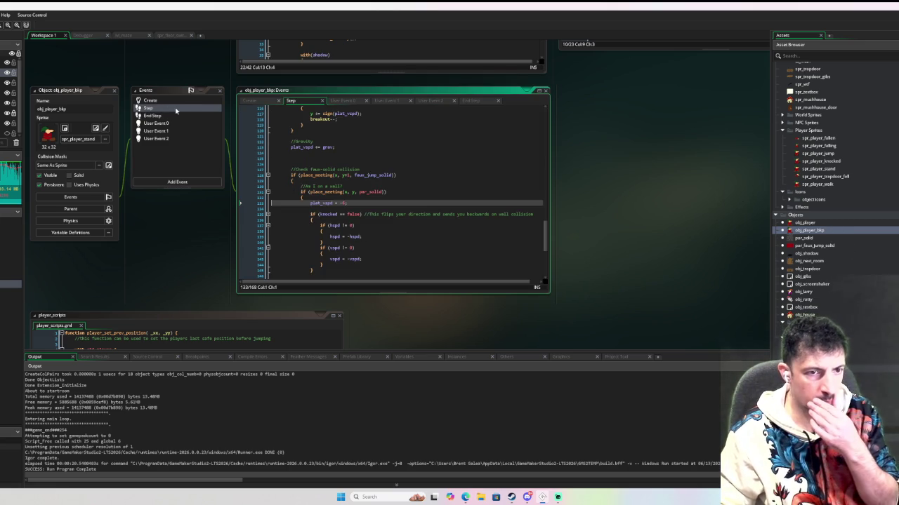
# Review obj_player_bkp's Step collision code, stopping at the vertical collision check on lines 107–108
pyautogui.scroll(10, 404, 150)
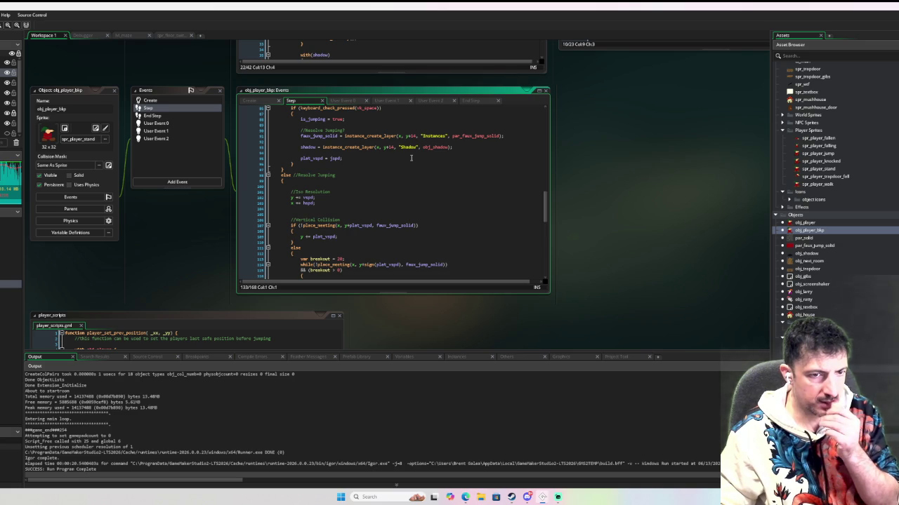
pyautogui.scroll(-9, 393, 164)
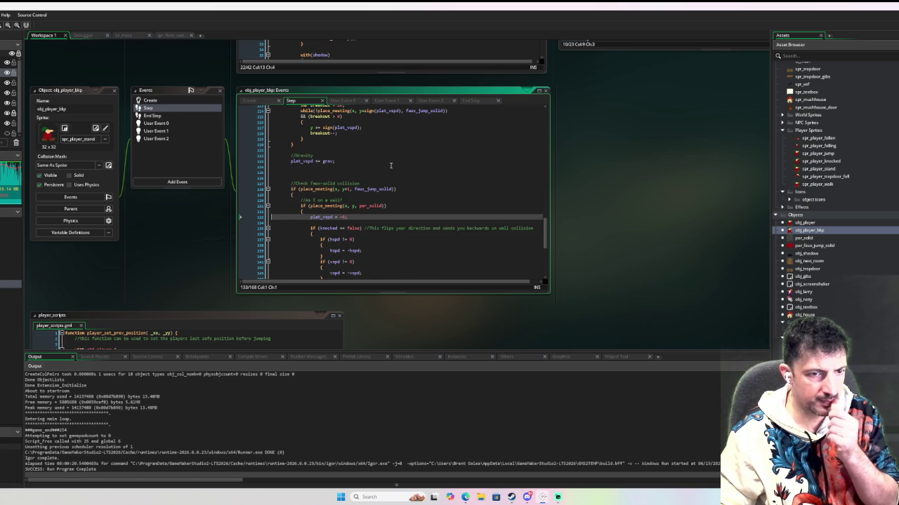
pyautogui.scroll(8, 390, 166)
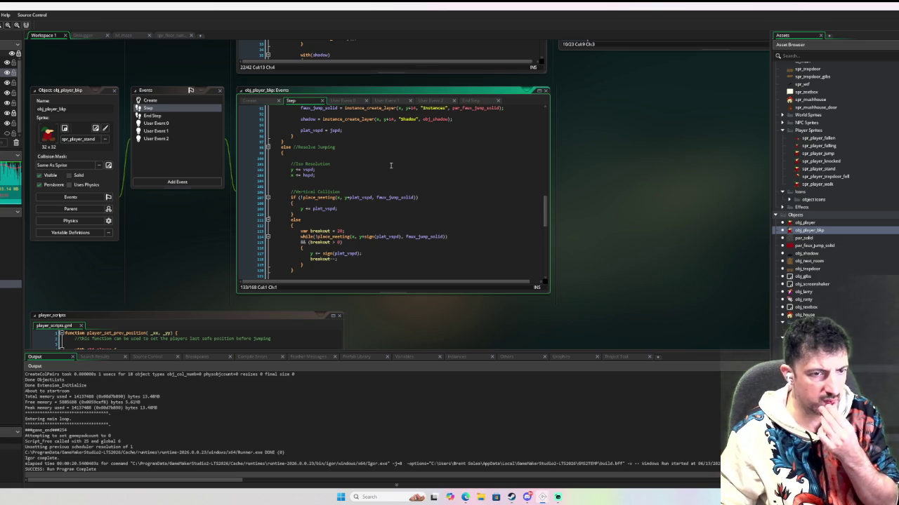
pyautogui.scroll(-5, 390, 166)
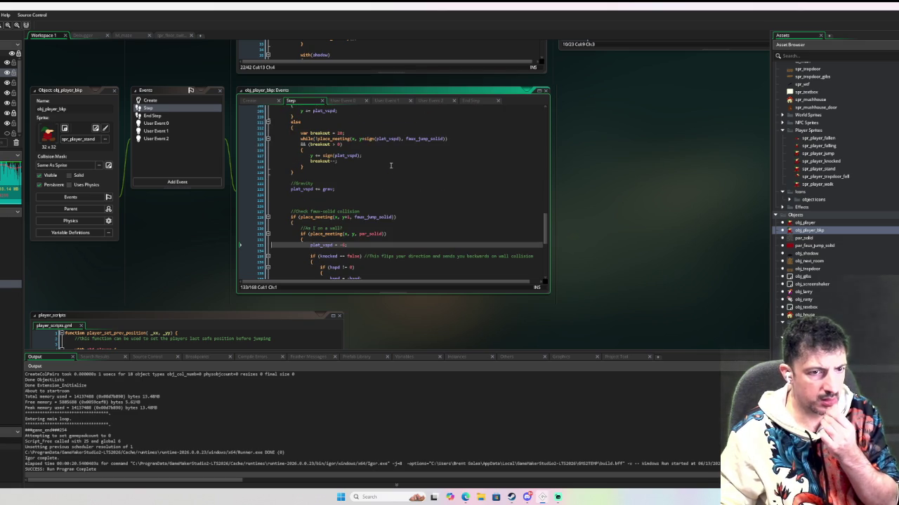
pyautogui.scroll(3, 390, 166)
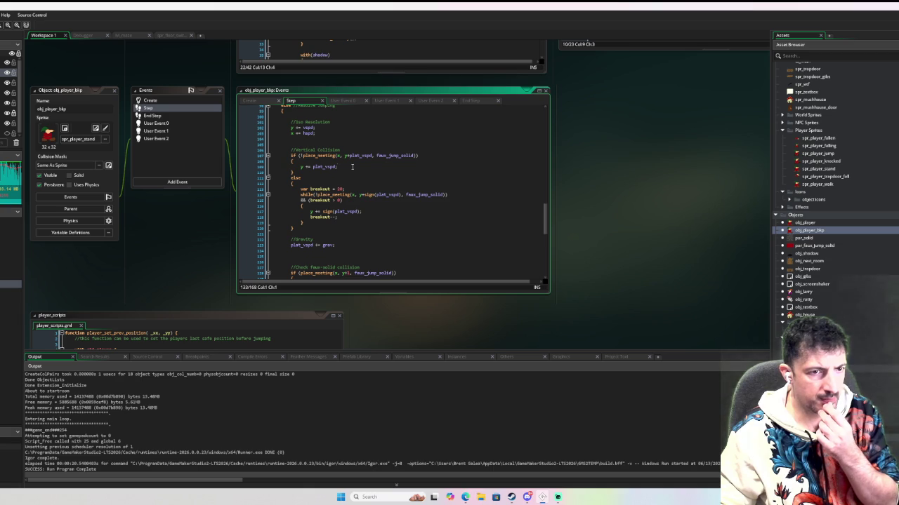
pyautogui.click(292, 155)
pyautogui.press('Down')
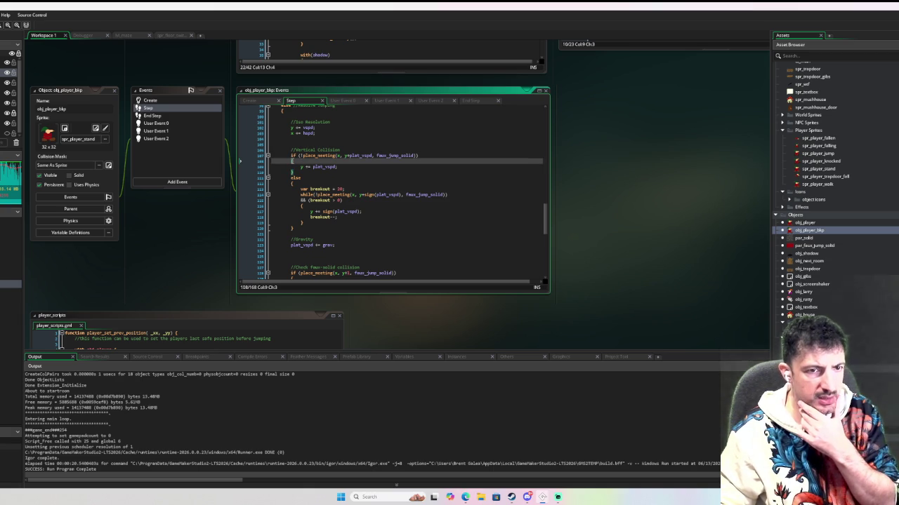
pyautogui.doubleClick(839, 246)
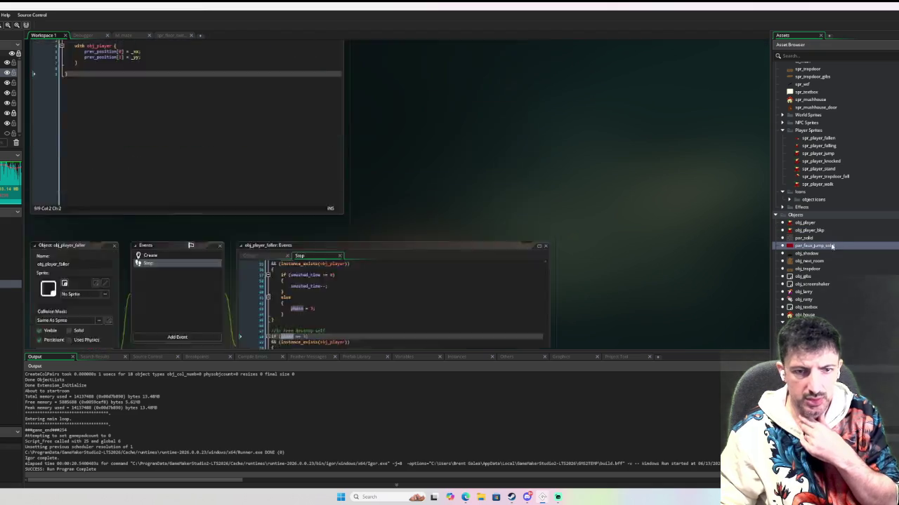
# Debug-run the maze game to test both players, then close the game window
pyautogui.press('F6')
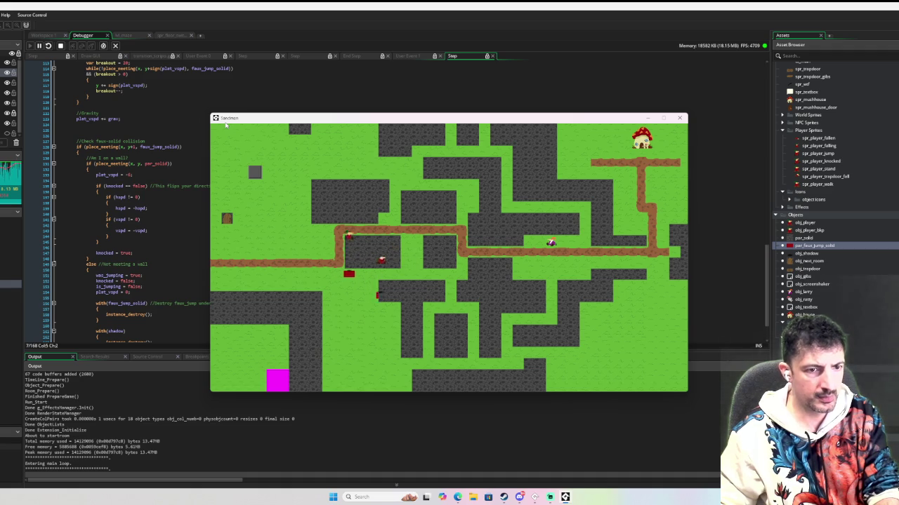
pyautogui.click(683, 118)
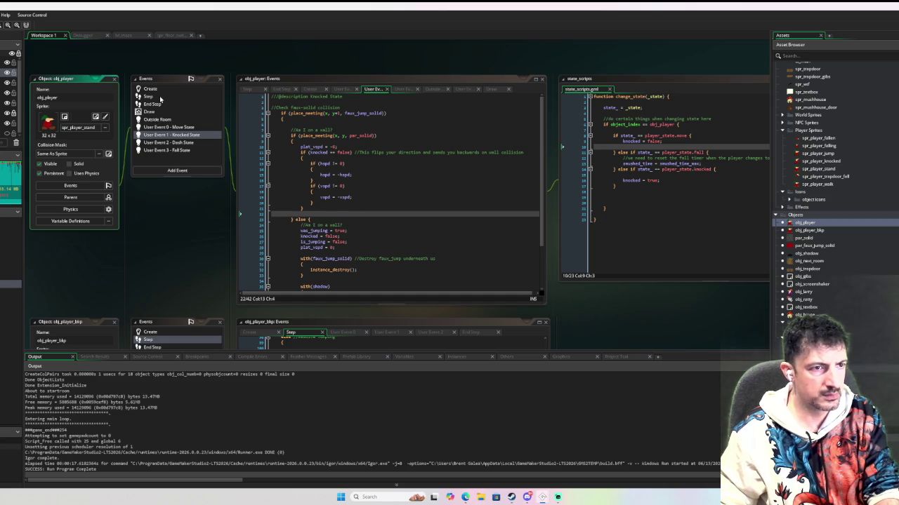
# In the Move State event, change the faux solid's layer from Instances to the above-player layer and debug-run
pyautogui.click(160, 98)
pyautogui.click(172, 127)
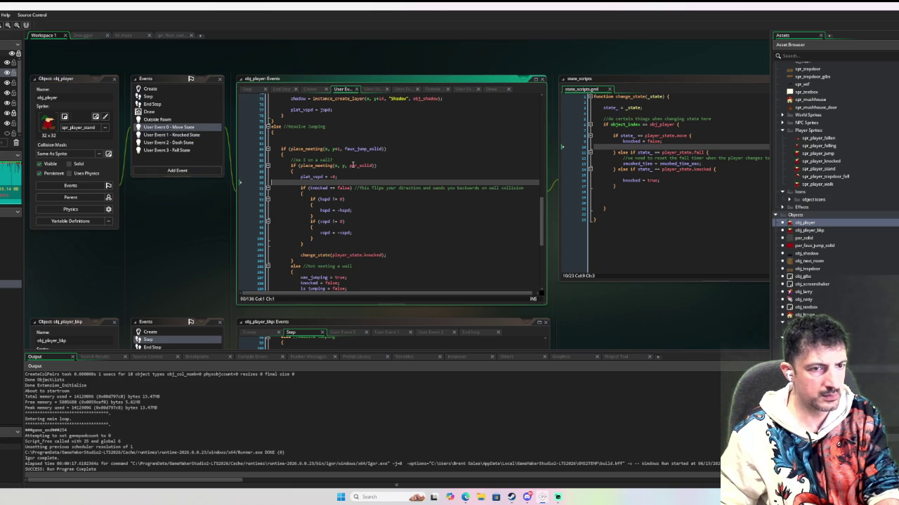
pyautogui.scroll(-5, 421, 190)
pyautogui.scroll(4, 429, 200)
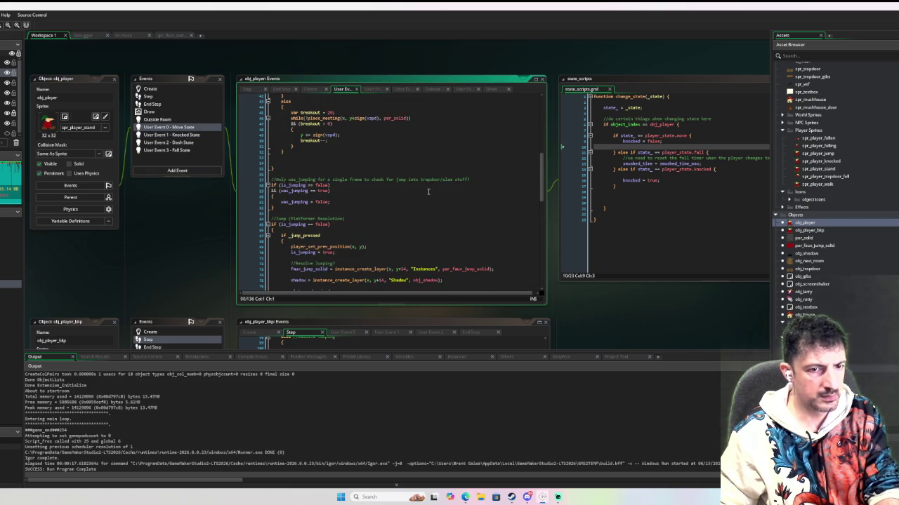
pyautogui.doubleClick(422, 255)
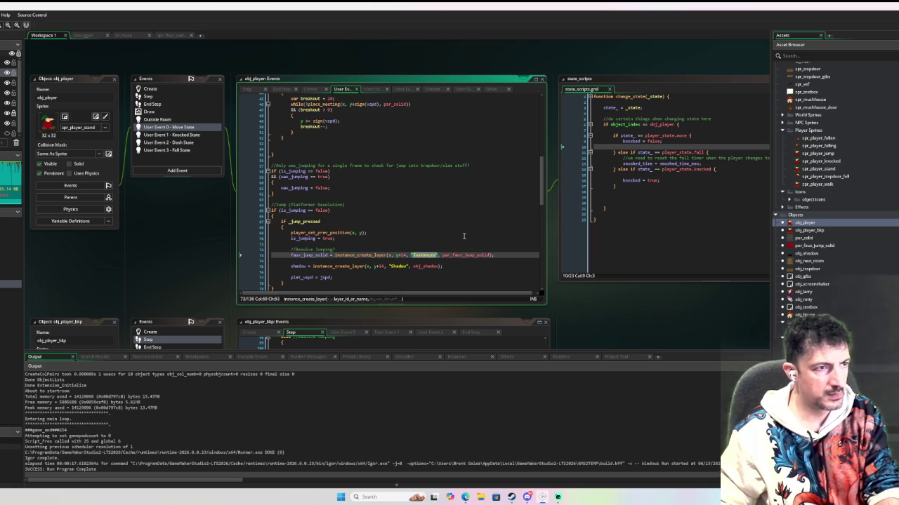
pyautogui.write('FAbove_')
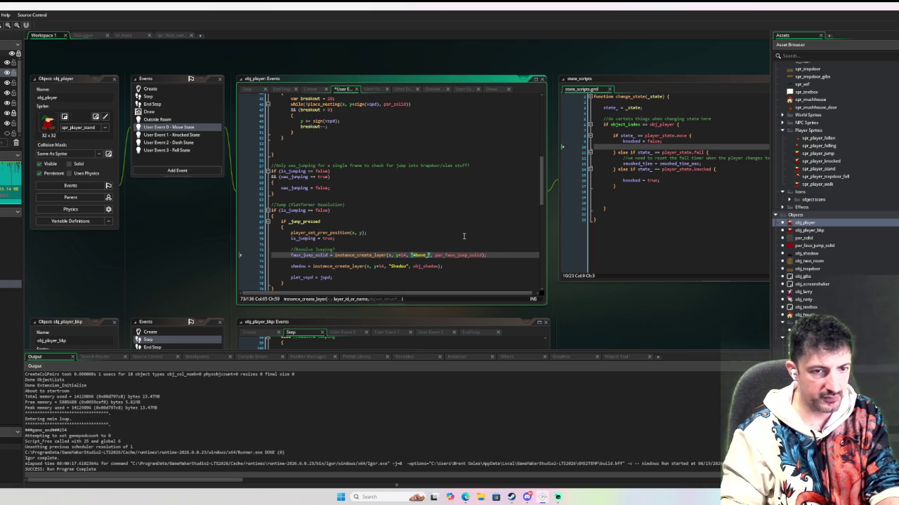
pyautogui.write('layer')
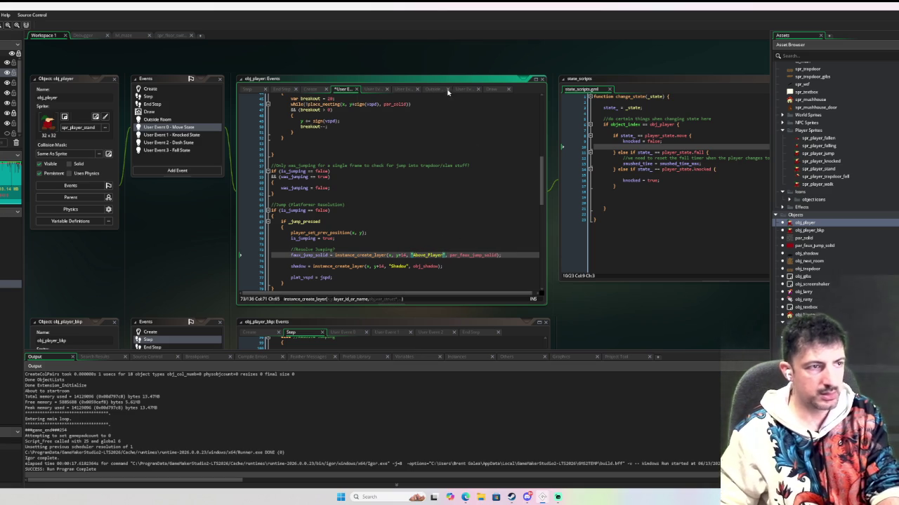
pyautogui.press('F6')
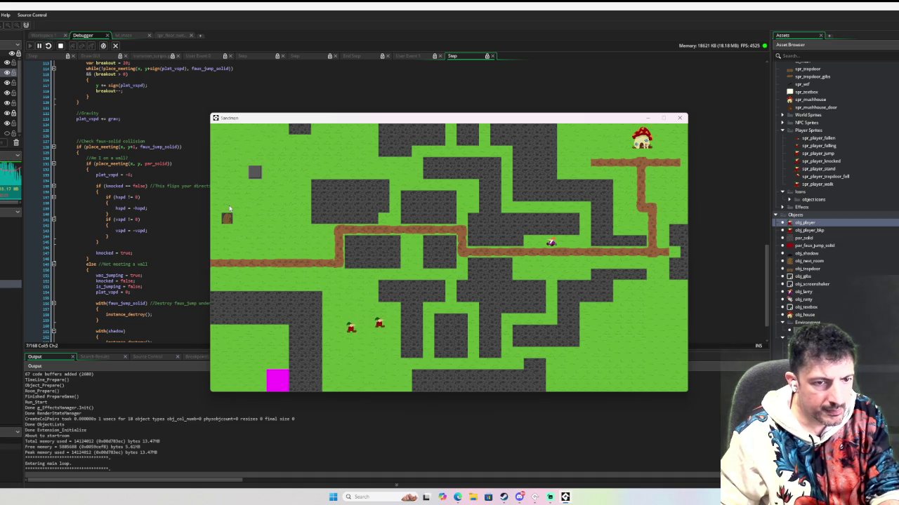
# Close the running game window
pyautogui.click(678, 117)
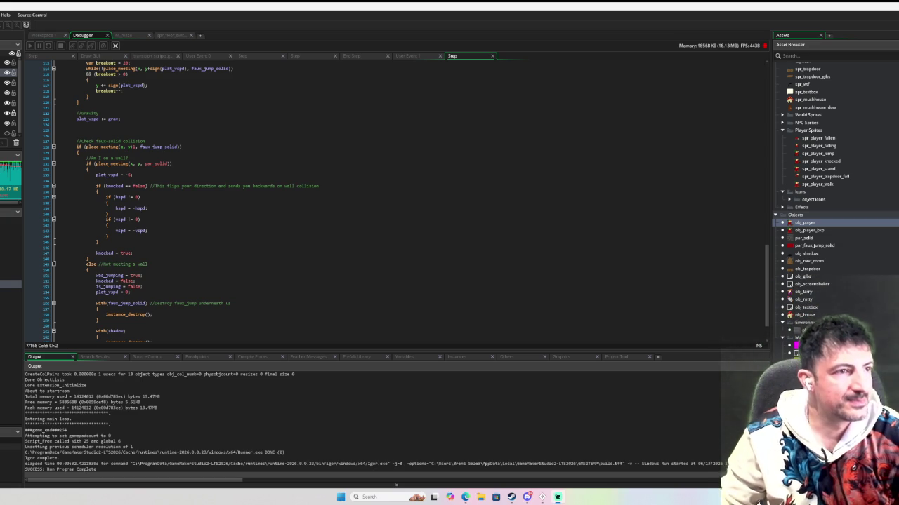
# Return to the player object's workspace and show its Step event code
pyautogui.click(40, 35)
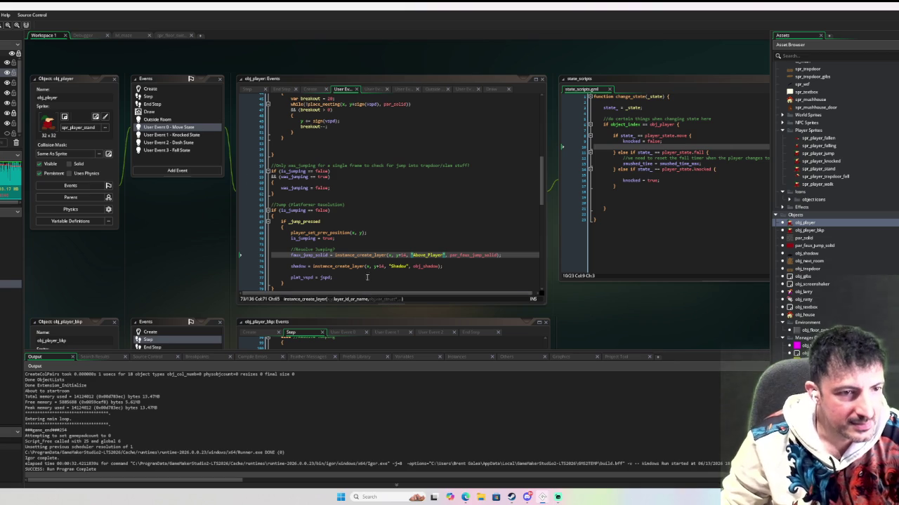
pyautogui.click(371, 225)
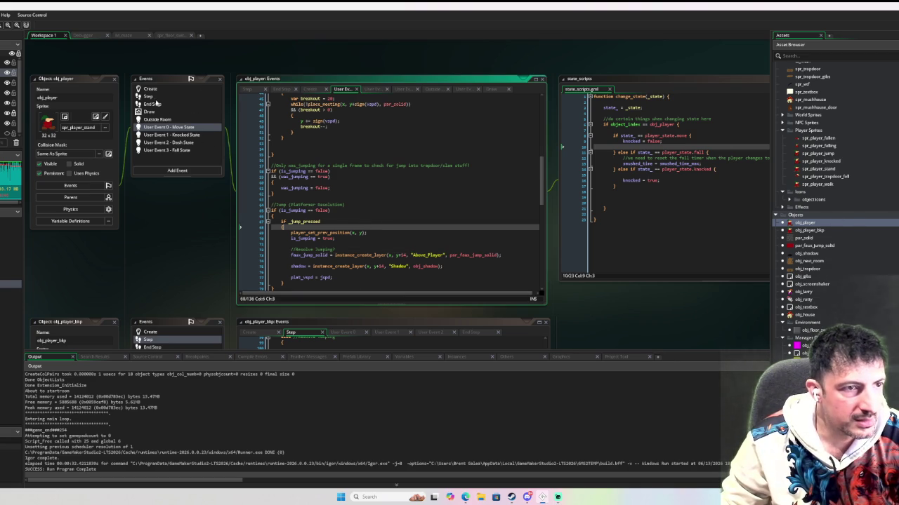
pyautogui.click(156, 98)
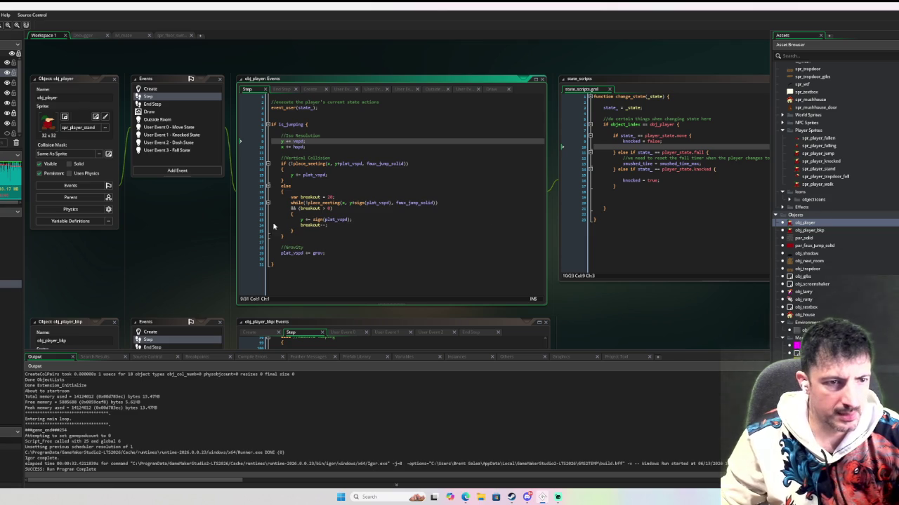
# Delete the obj_player_bkp instance from rm_maze and go back to Workspace 1
pyautogui.click(131, 36)
pyautogui.click(195, 219)
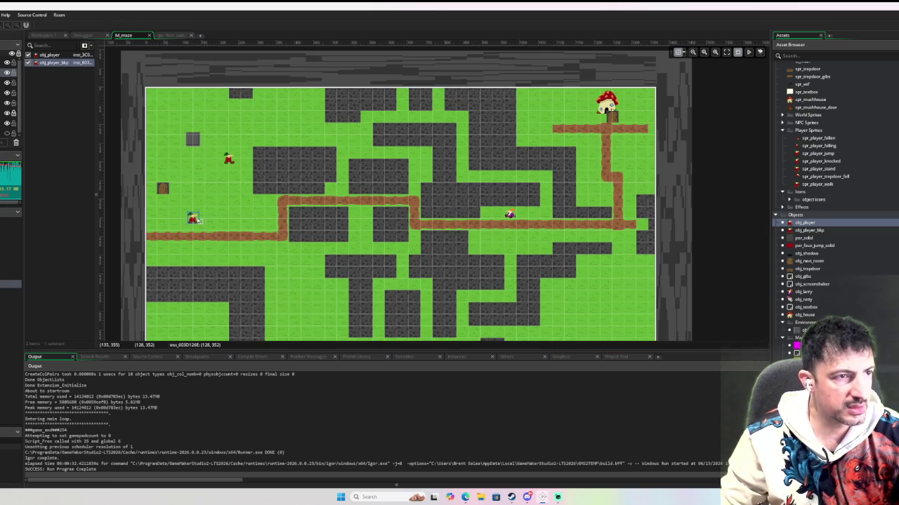
pyautogui.press('Delete')
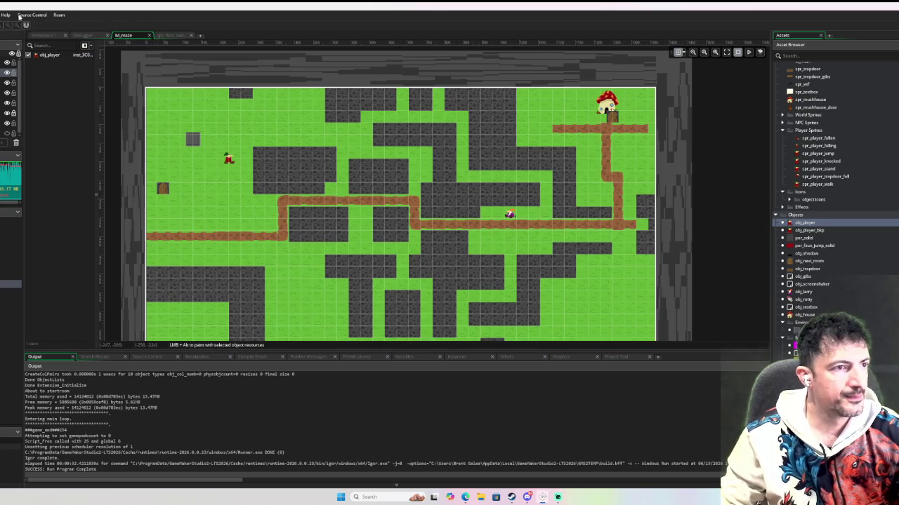
pyautogui.click(35, 36)
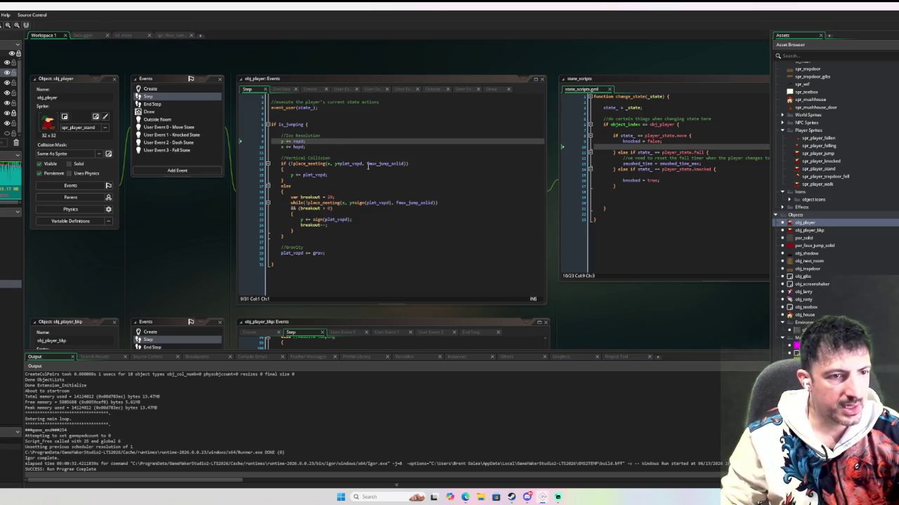
# Set a breakpoint on line 83 of the Move State user event
pyautogui.click(175, 127)
pyautogui.scroll(-10, 349, 202)
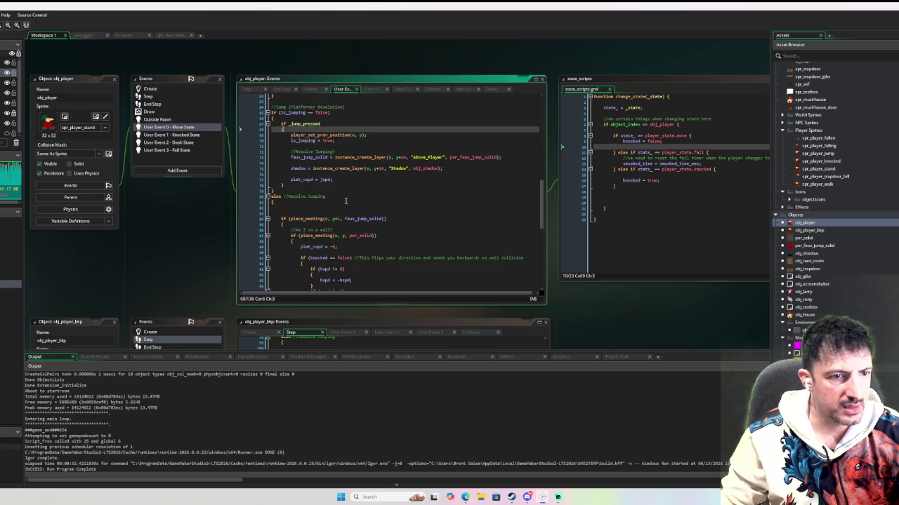
pyautogui.scroll(3, 345, 201)
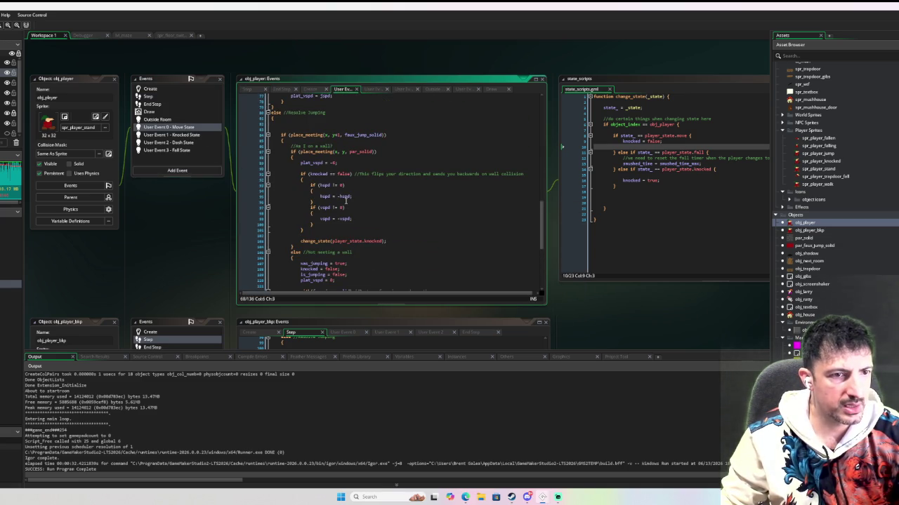
pyautogui.click(254, 129)
pyautogui.scroll(4, 449, 174)
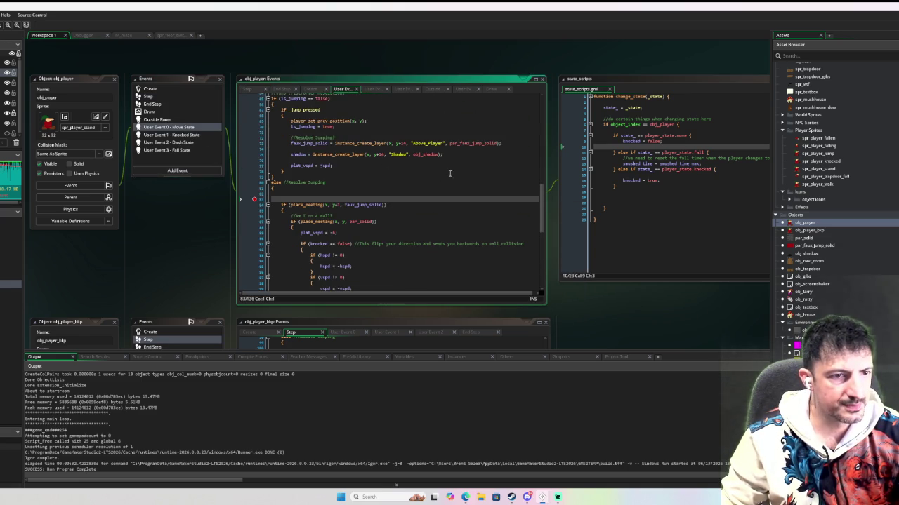
pyautogui.scroll(2, 465, 166)
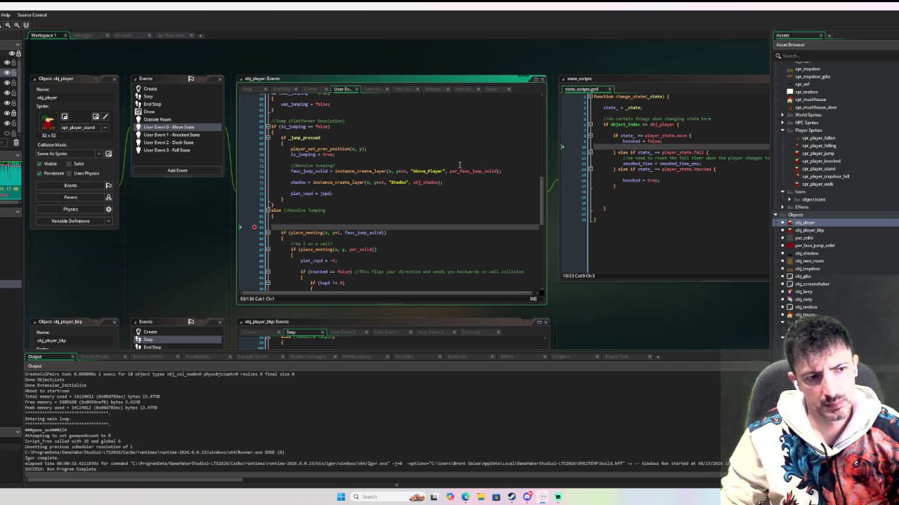
pyautogui.scroll(-3, 420, 167)
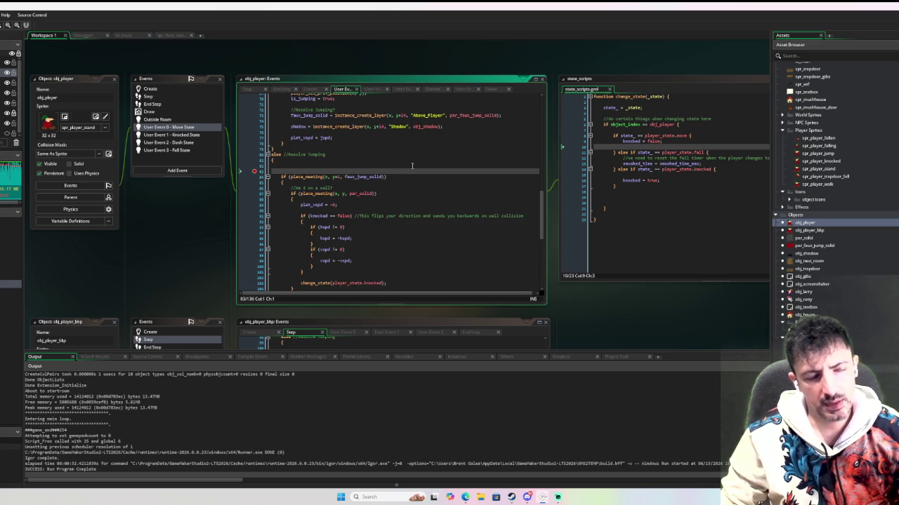
pyautogui.scroll(5, 412, 166)
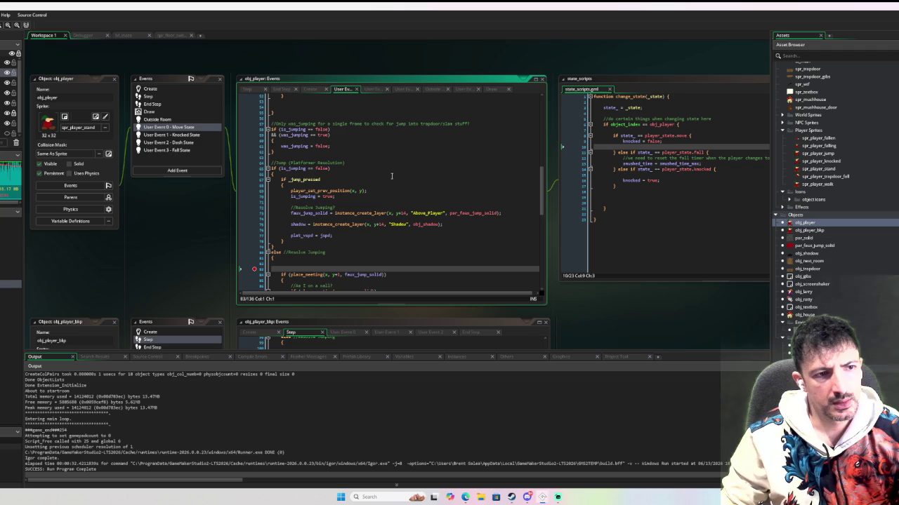
pyautogui.scroll(15, 391, 177)
pyautogui.scroll(-15, 390, 178)
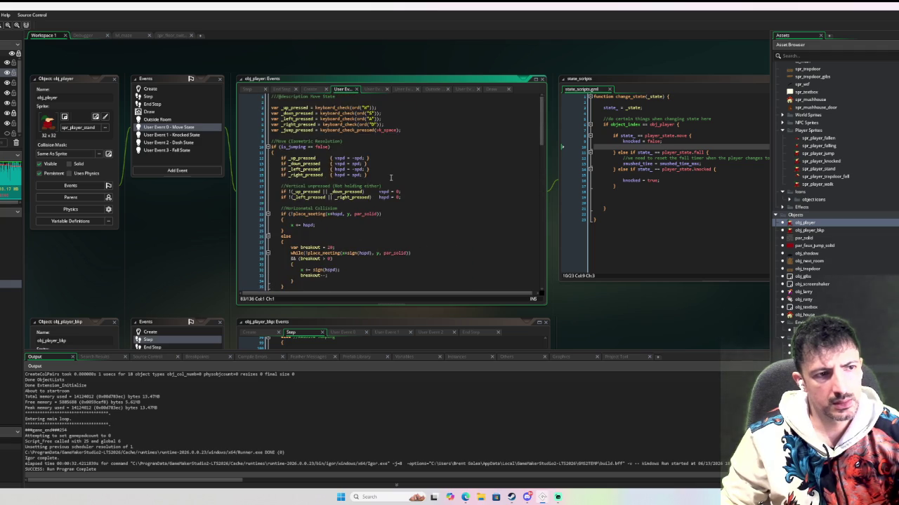
# Move the event_user(state_) lines to the end of the Step event, then debug-run with F6
pyautogui.click(159, 97)
pyautogui.press('Up')
pyautogui.press('Up')
pyautogui.press('Up')
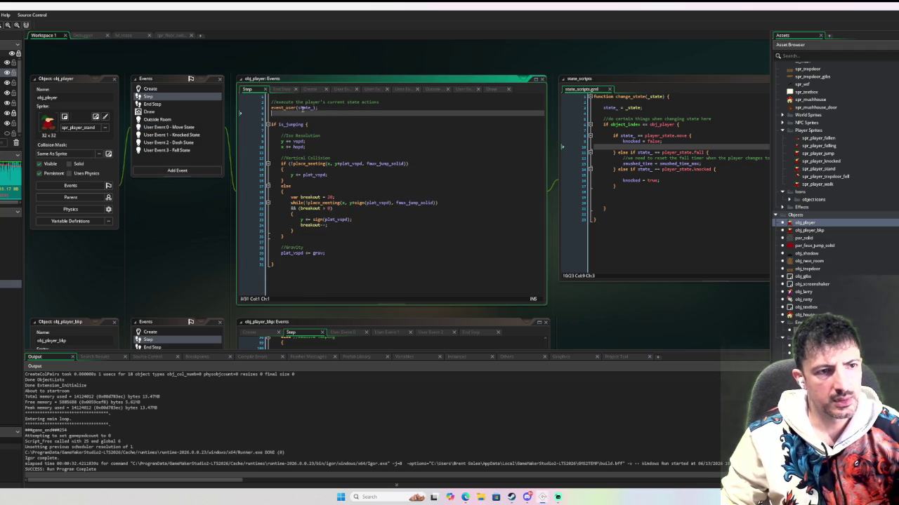
pyautogui.hotkey('ctrl', 'x')
pyautogui.hotkey('ctrl', 'x')
pyautogui.click(309, 273)
pyautogui.press('Return')
pyautogui.hotkey('ctrl', 'v')
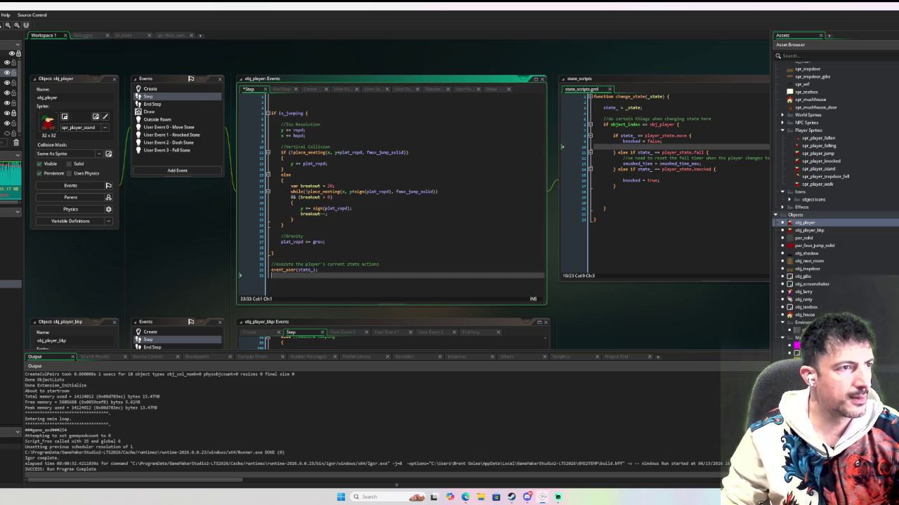
pyautogui.press('F6')
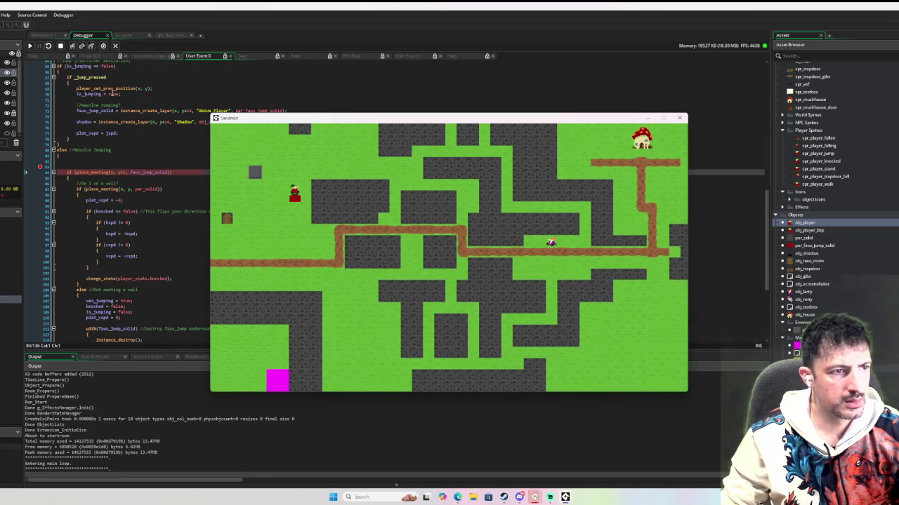
# Remove the line 83 breakpoint and resume the paused game
pyautogui.click(42, 167)
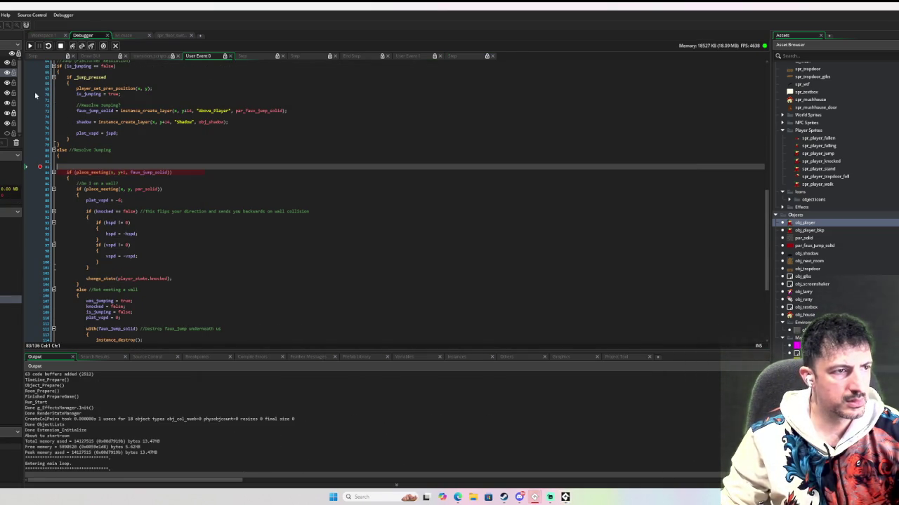
pyautogui.click(41, 168)
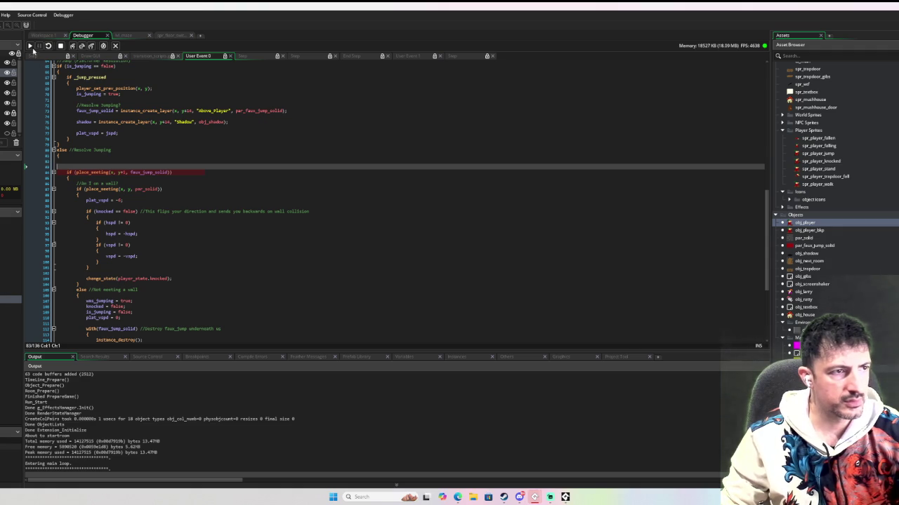
pyautogui.click(30, 46)
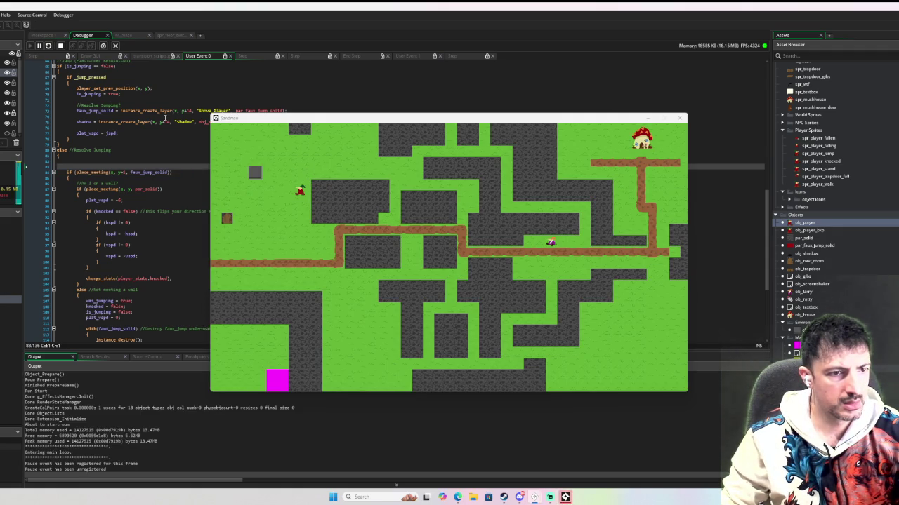
# Walk and jump the player around the maze walls with arrow keys and space, then close the game
pyautogui.click(304, 176)
pyautogui.press('Down')
pyautogui.press('Right')
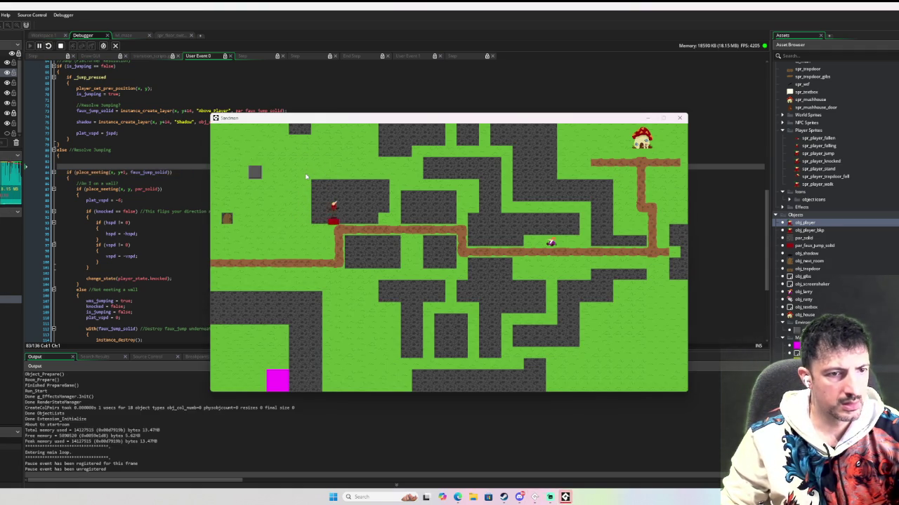
pyautogui.press('space')
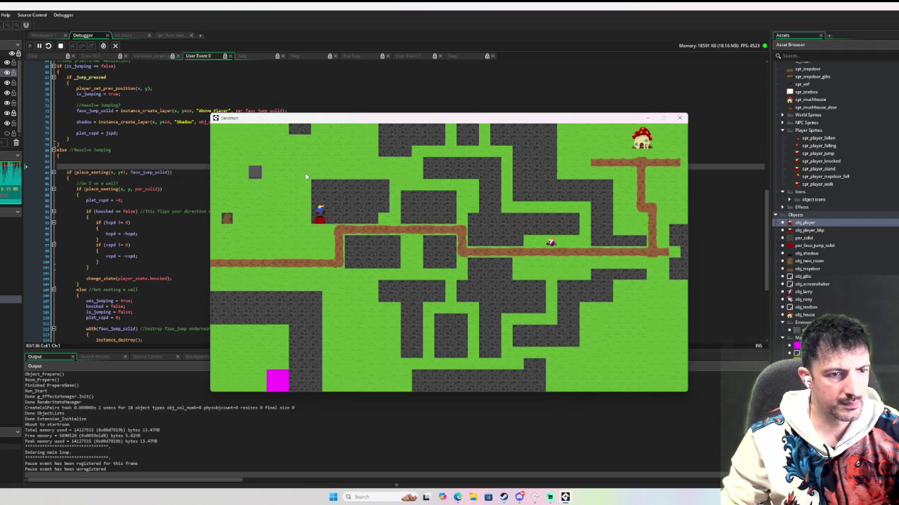
pyautogui.press('Down')
pyautogui.press('Right')
pyautogui.press('Up')
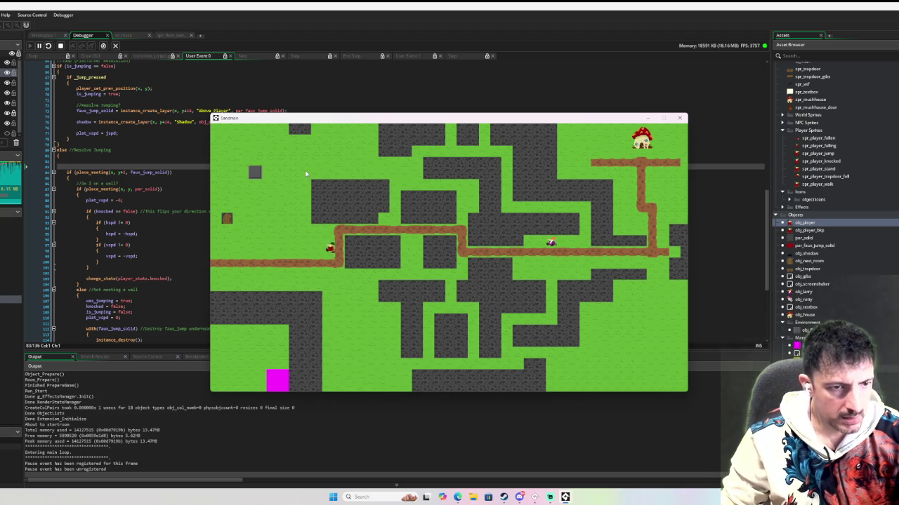
pyautogui.press('space')
pyautogui.press('Down')
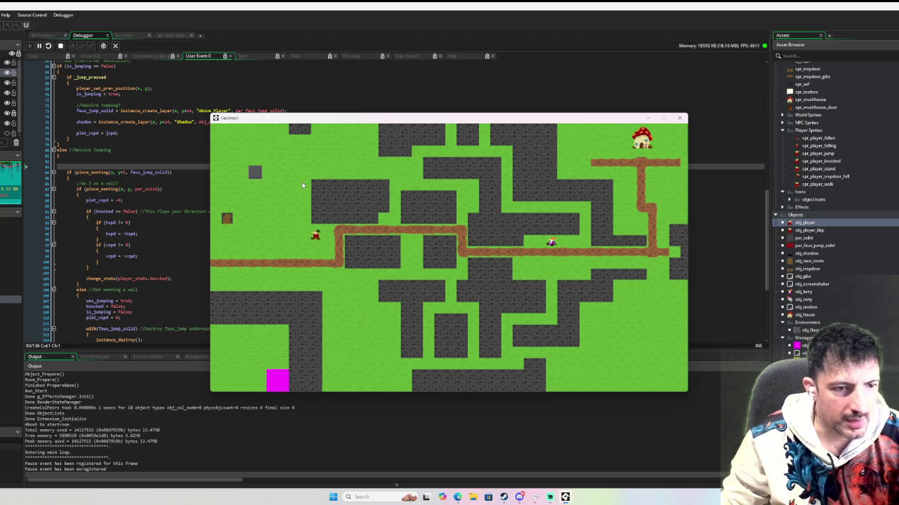
pyautogui.press('Right')
pyautogui.press('Up')
pyautogui.press('Right')
pyautogui.press('Left')
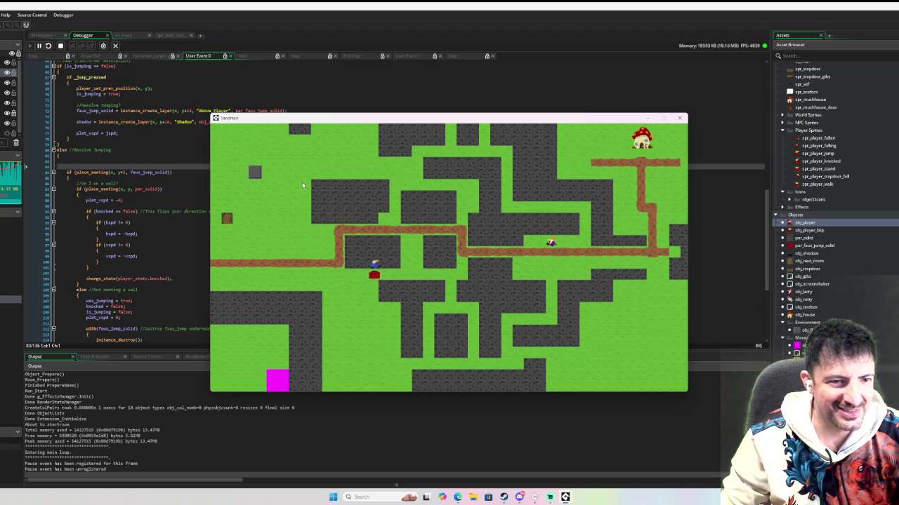
pyautogui.press('space')
pyautogui.press('Down')
pyautogui.press('Left')
pyautogui.press('Up')
pyautogui.press('space')
pyautogui.press('Down')
pyautogui.press('Left')
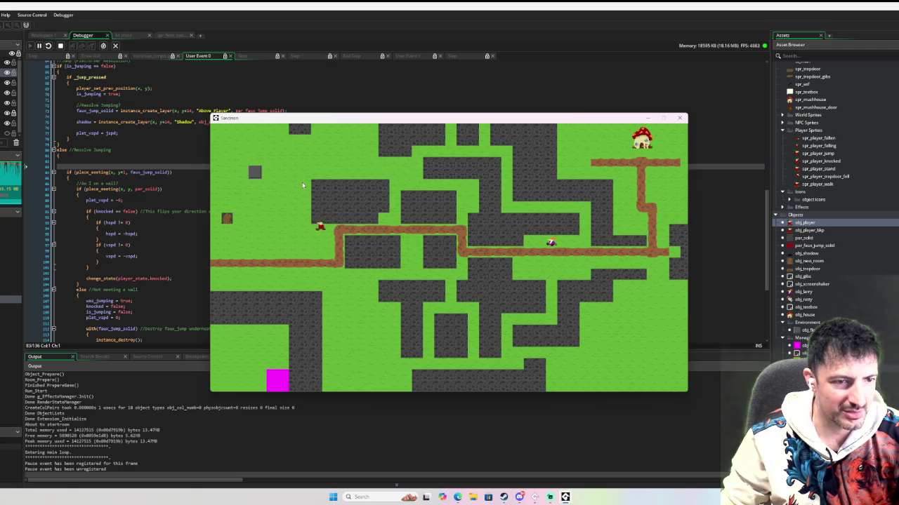
pyautogui.press('space')
pyautogui.press('Down')
pyautogui.press('Down')
pyautogui.press('Left')
pyautogui.press('Up')
pyautogui.press('Right')
pyautogui.press('Right')
pyautogui.press('Up')
pyautogui.press('Left')
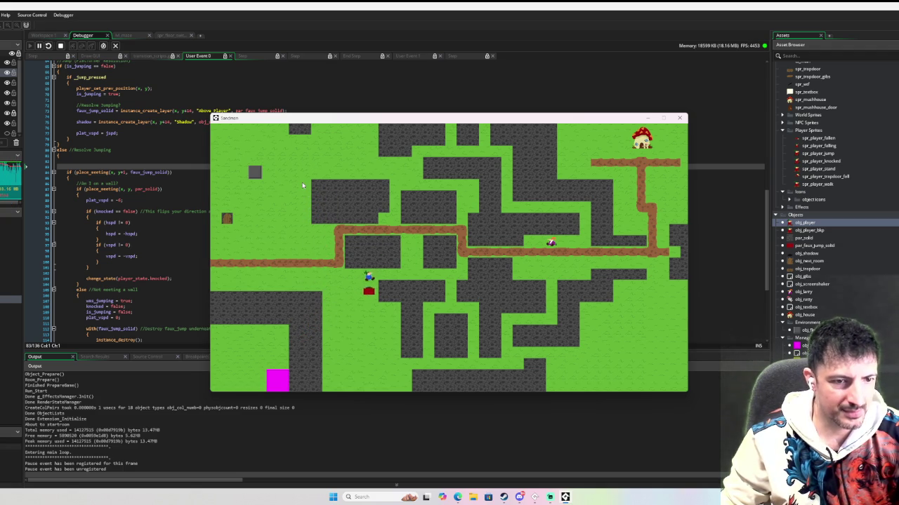
pyautogui.press('Down')
pyautogui.press('Left')
pyautogui.press('Up')
pyautogui.press('Down')
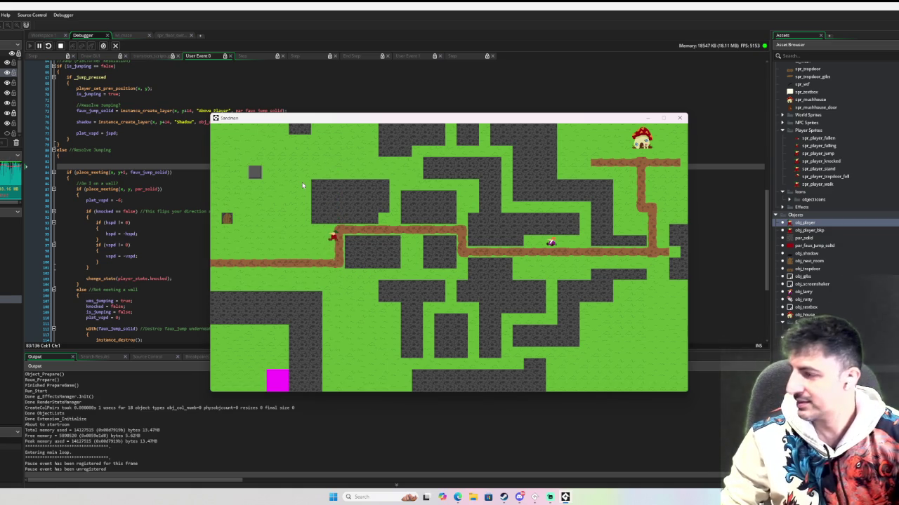
pyautogui.press('Left')
pyautogui.press('Up')
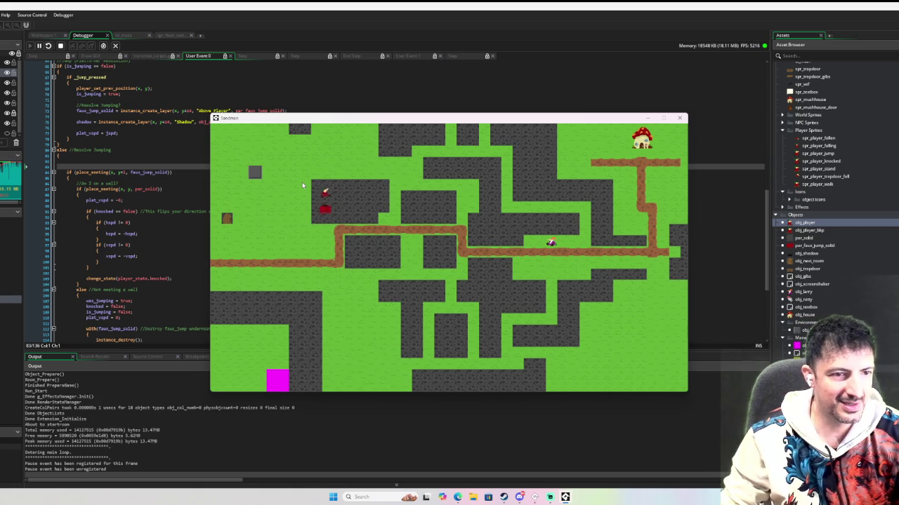
pyautogui.press('Up')
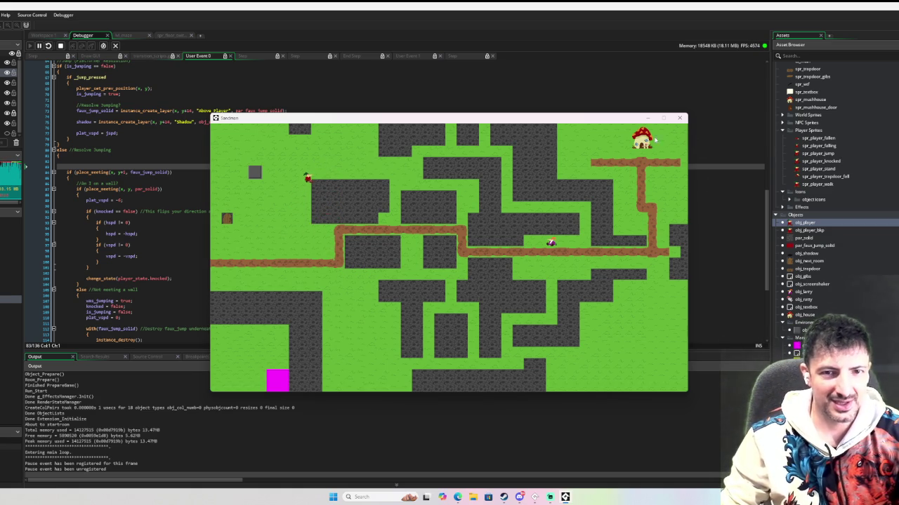
pyautogui.click(681, 118)
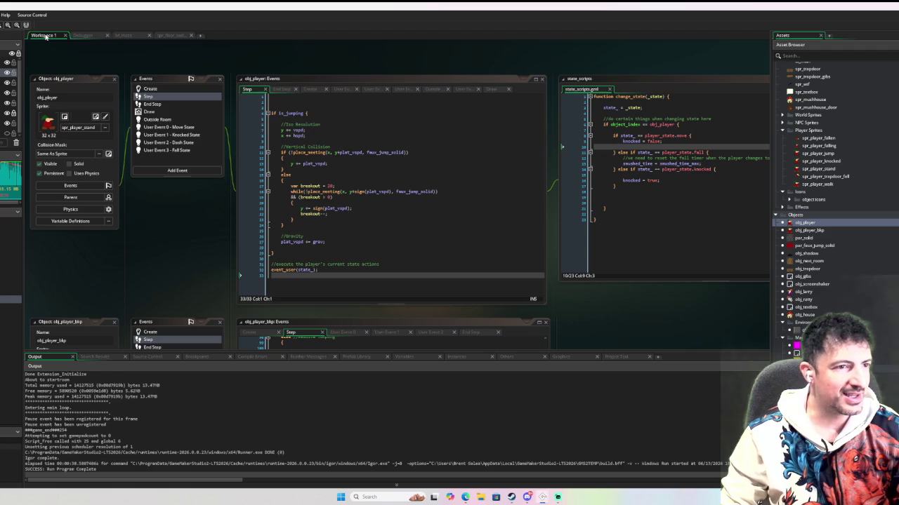
# Wrap the code above the state call in a 'things to do before running states' region
pyautogui.click(296, 249)
pyautogui.press('BackSpace')
pyautogui.press('Up')
pyautogui.press('Up')
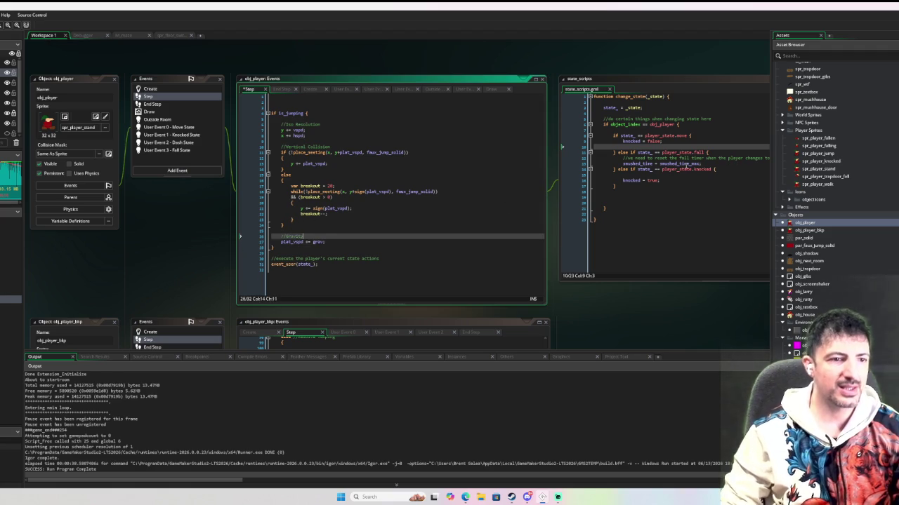
pyautogui.press('Up')
pyautogui.press('Up')
pyautogui.press('Up')
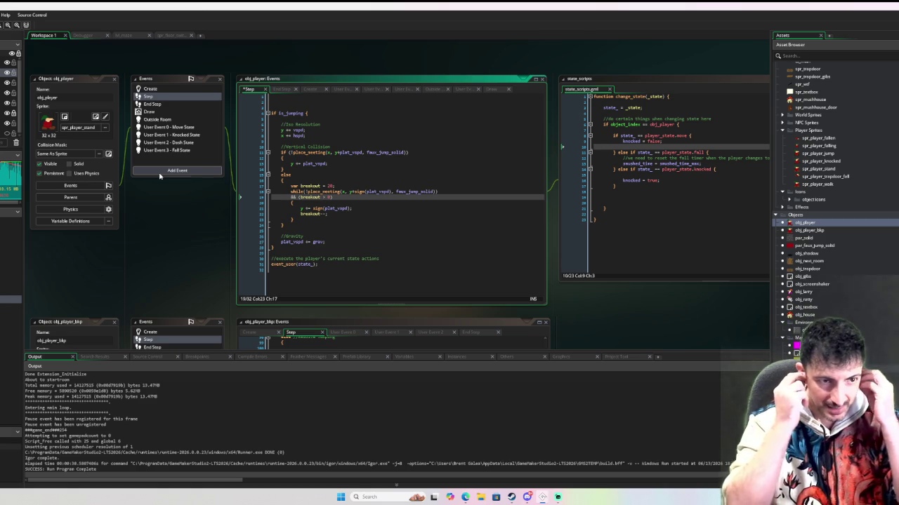
pyautogui.click(290, 107)
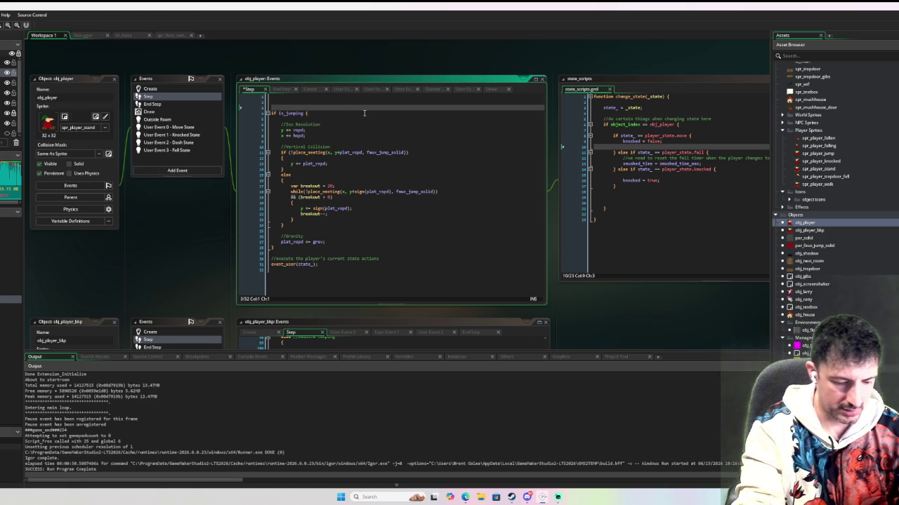
pyautogui.write('region things to do before')
pyautogui.press('BackSpace')
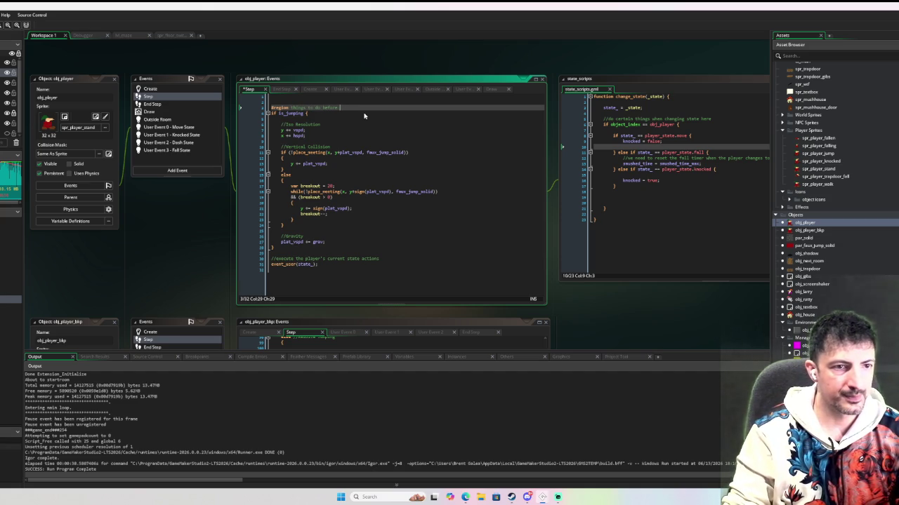
pyautogui.write('nn')
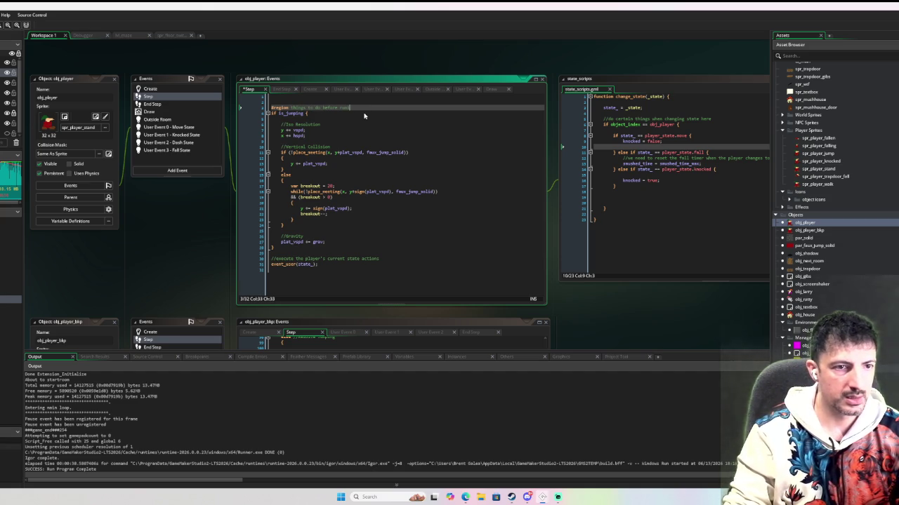
pyautogui.write('ing states')
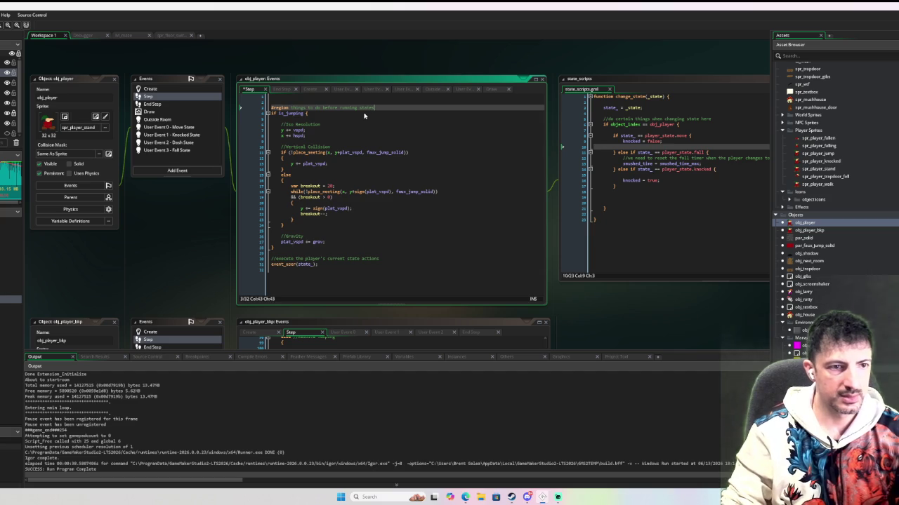
pyautogui.click(274, 254)
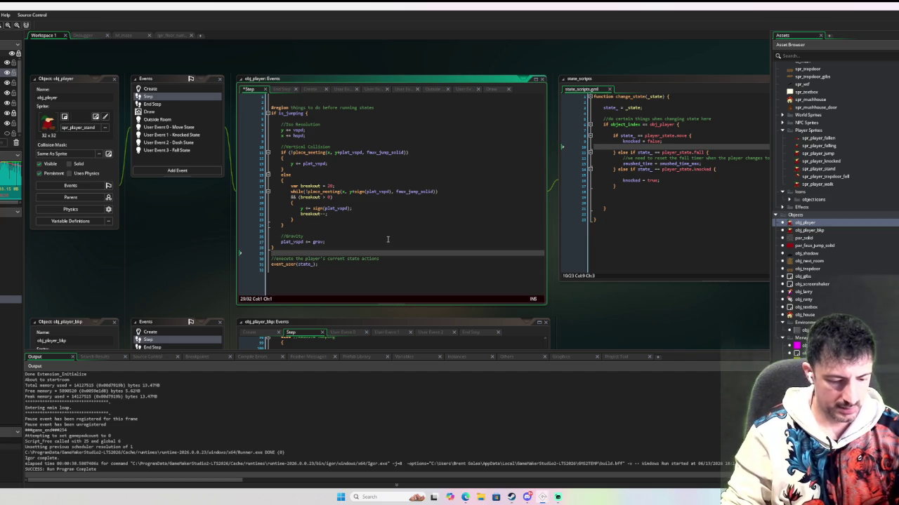
pyautogui.write('#endreg')
pyautogui.press('Return')
pyautogui.press('Down')
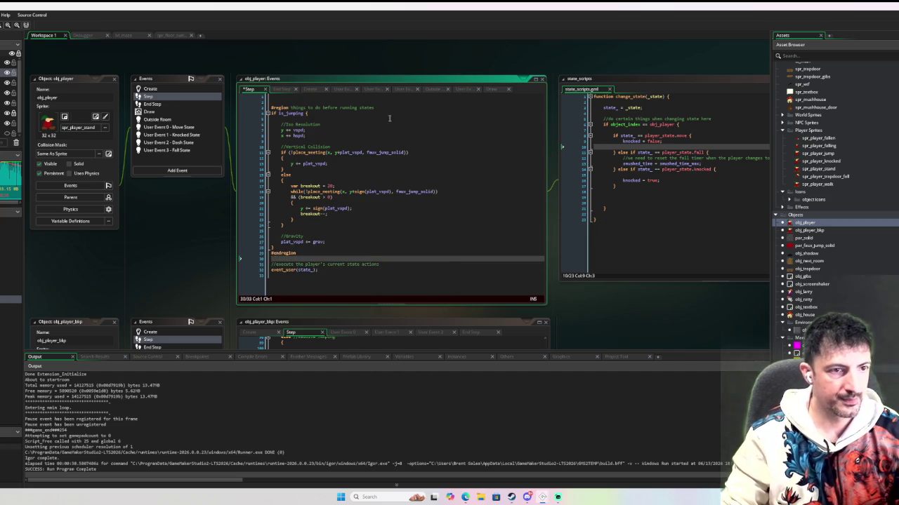
# Add a 'things to do after running states' region with #endregion after the state call
pyautogui.click(344, 279)
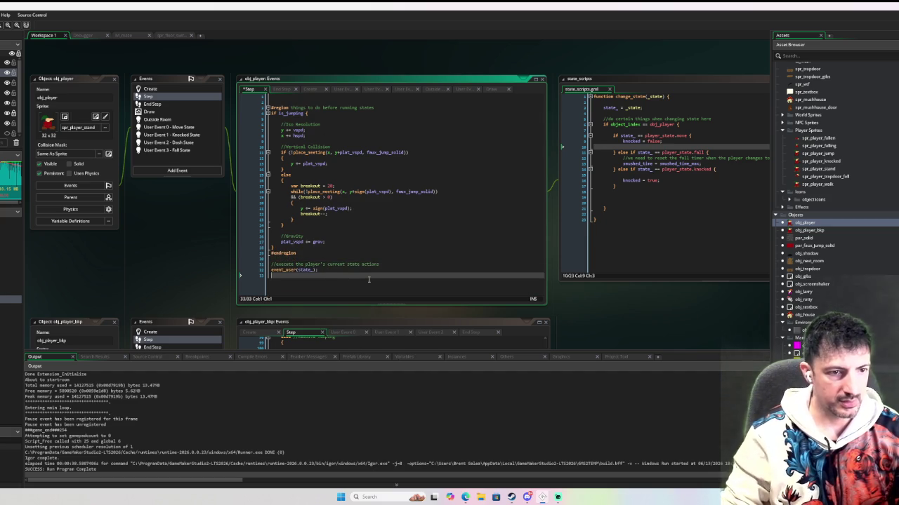
pyautogui.press('Return')
pyautogui.write('reg')
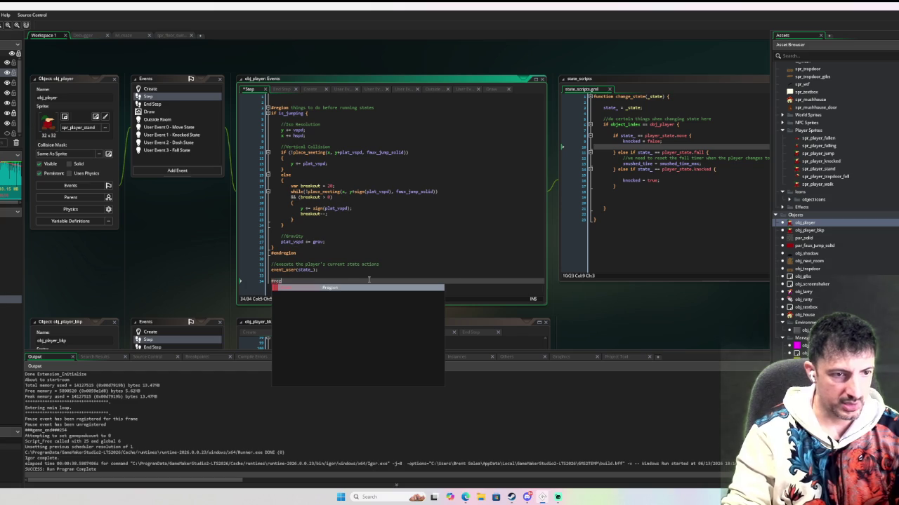
pyautogui.write('ion things t')
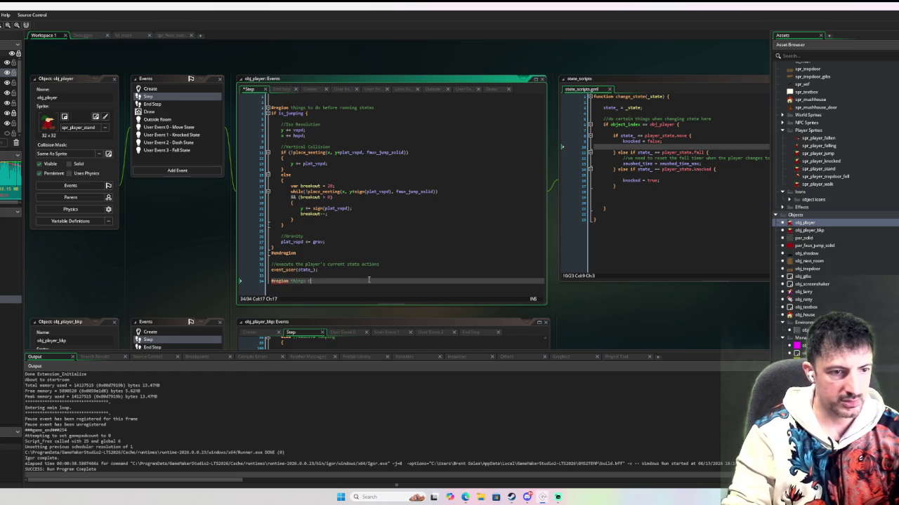
pyautogui.write('o do after r')
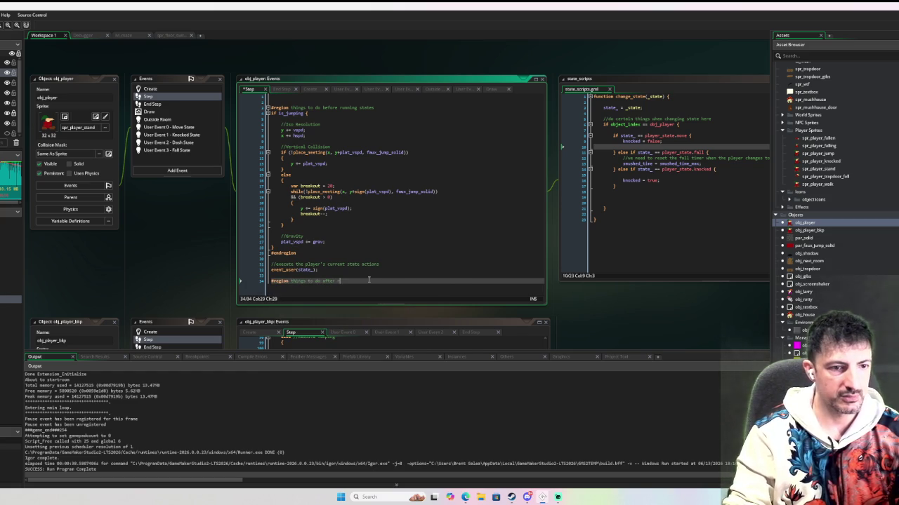
pyautogui.write('unning states')
pyautogui.press('Return')
pyautogui.press('Return')
pyautogui.press('Return')
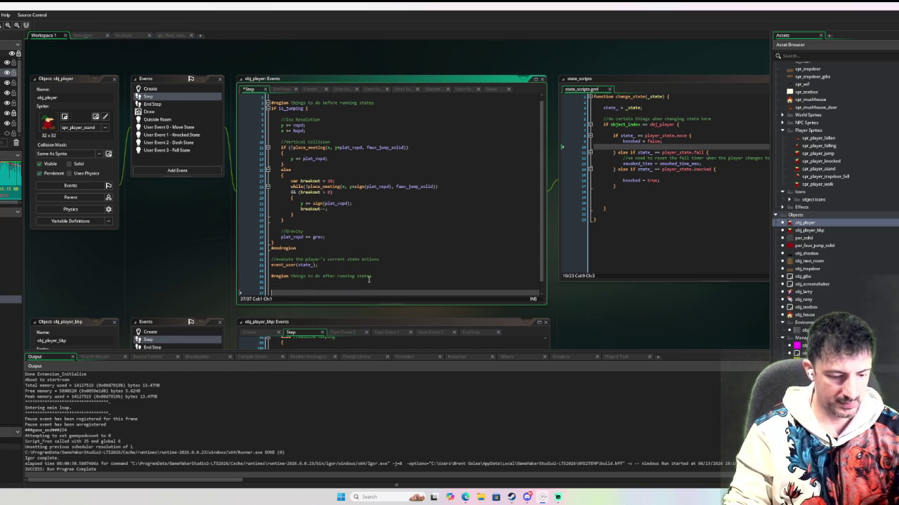
pyautogui.write('#endregion')
pyautogui.press('Return')
# Space out and fold both regions, then switch to the rm_maze room
pyautogui.click(336, 226)
pyautogui.click(336, 248)
pyautogui.press('Return')
pyautogui.press('Return')
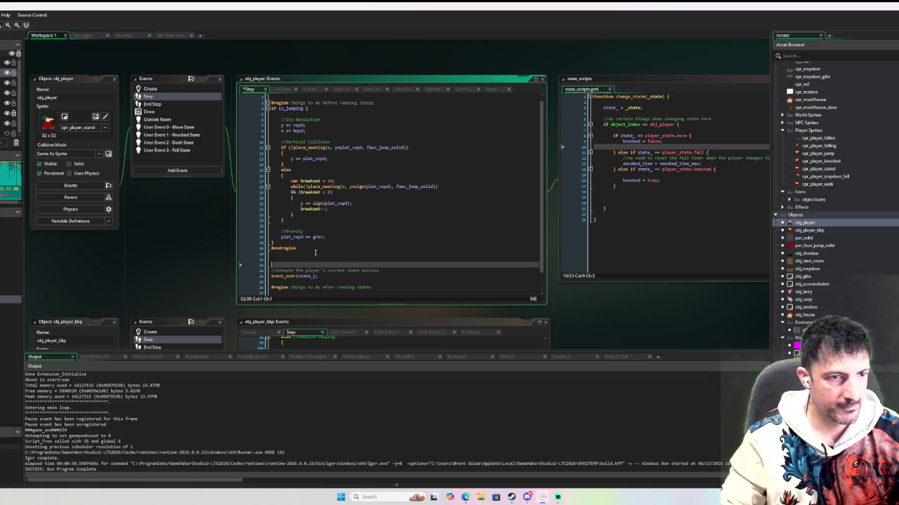
pyautogui.click(268, 103)
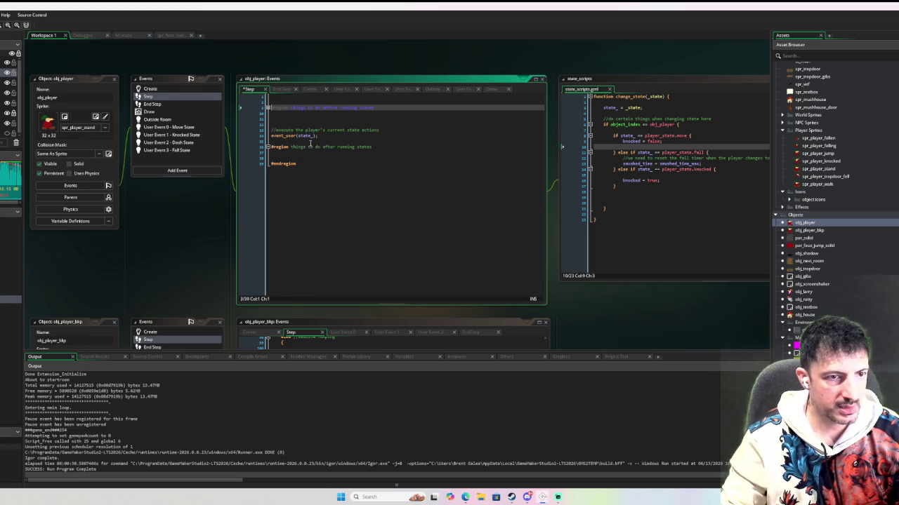
pyautogui.click(269, 147)
pyautogui.click(267, 146)
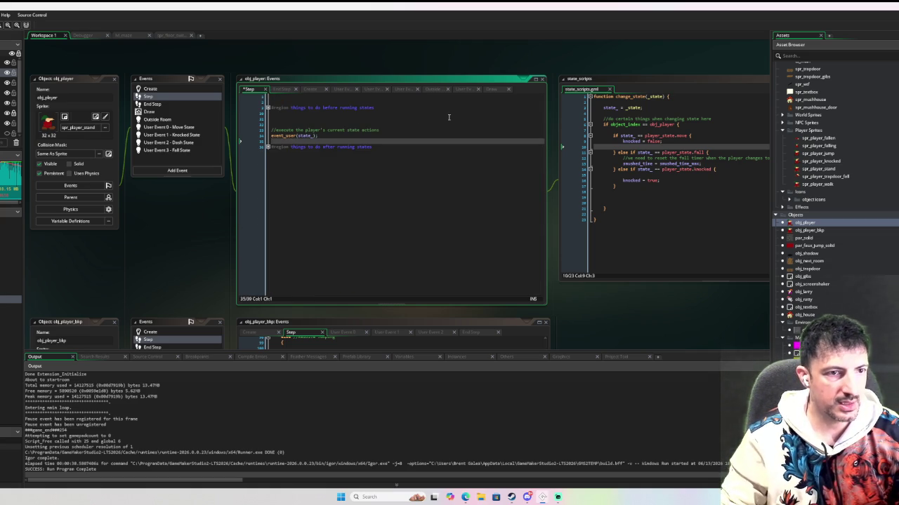
pyautogui.press('Return')
pyautogui.press('Return')
pyautogui.press('Return')
pyautogui.click(421, 220)
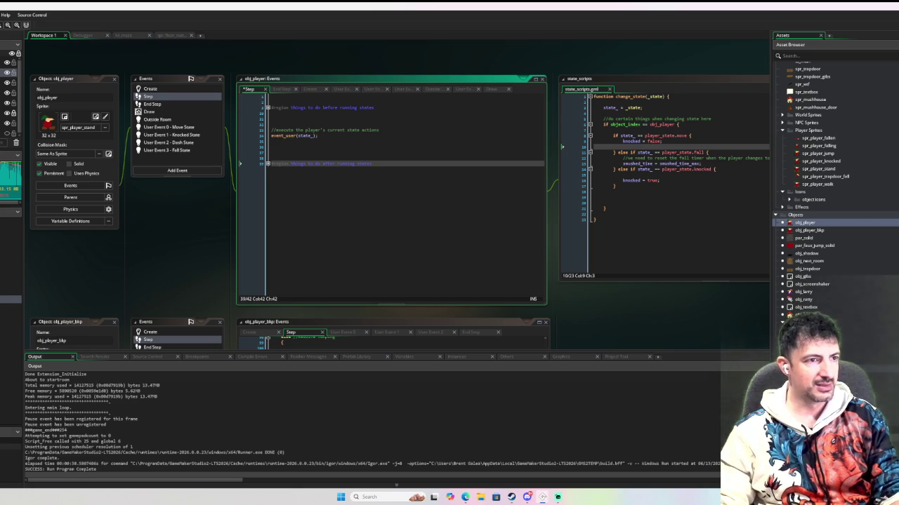
pyautogui.click(124, 35)
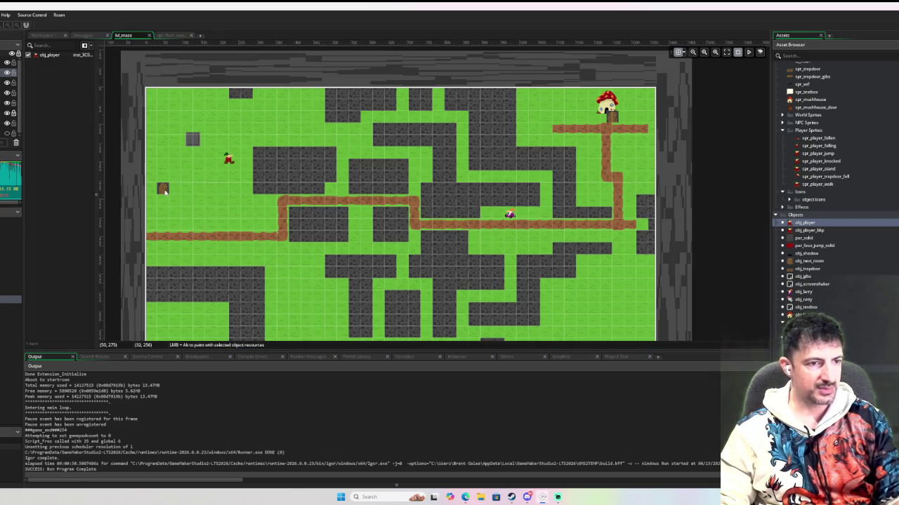
# In obj_player's Move State event, change the faux solid layer from Above_Player to Instances
pyautogui.click(14, 103)
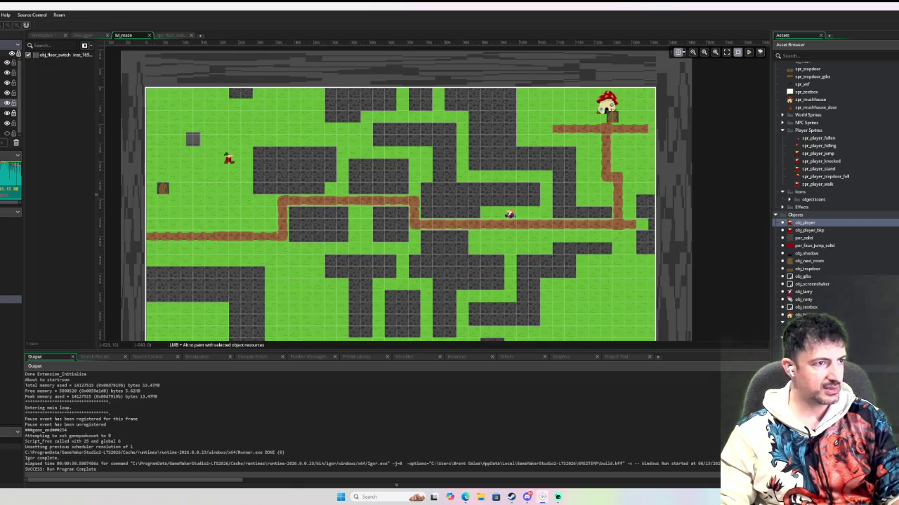
pyautogui.doubleClick(807, 222)
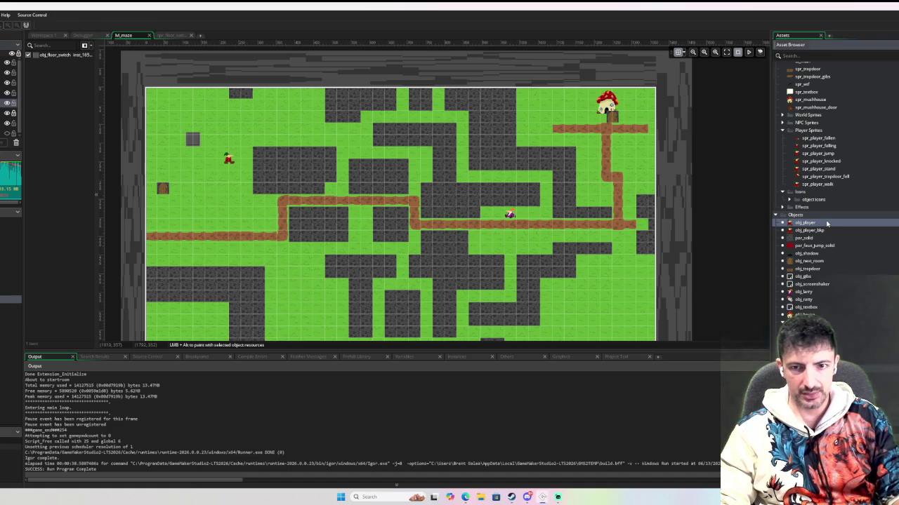
pyautogui.click(180, 128)
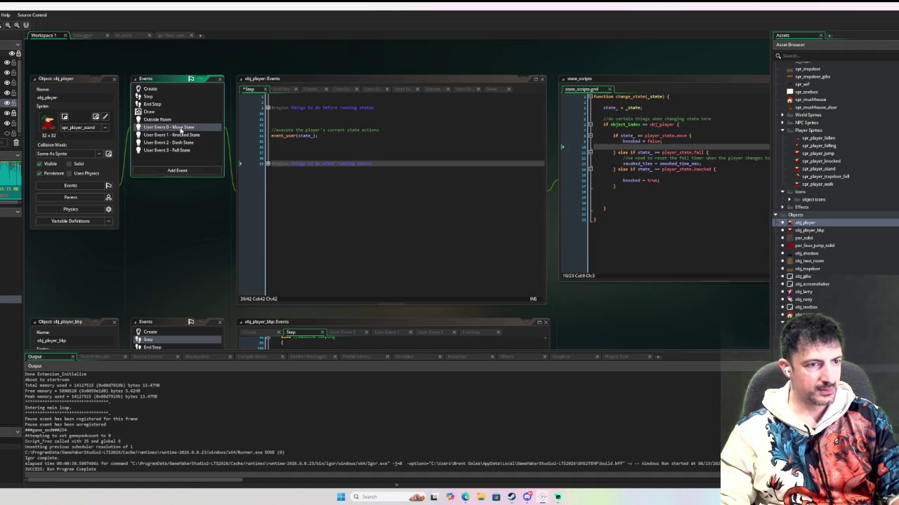
pyautogui.doubleClick(437, 233)
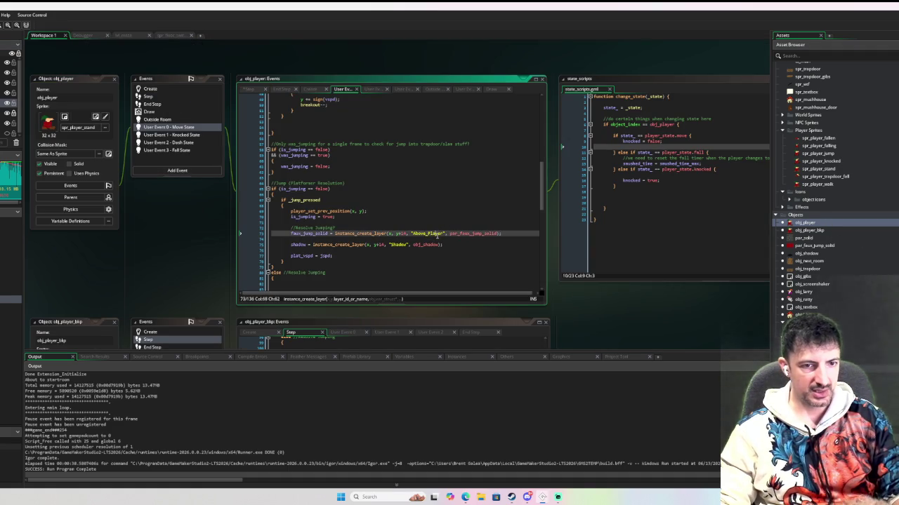
pyautogui.write('Instances')
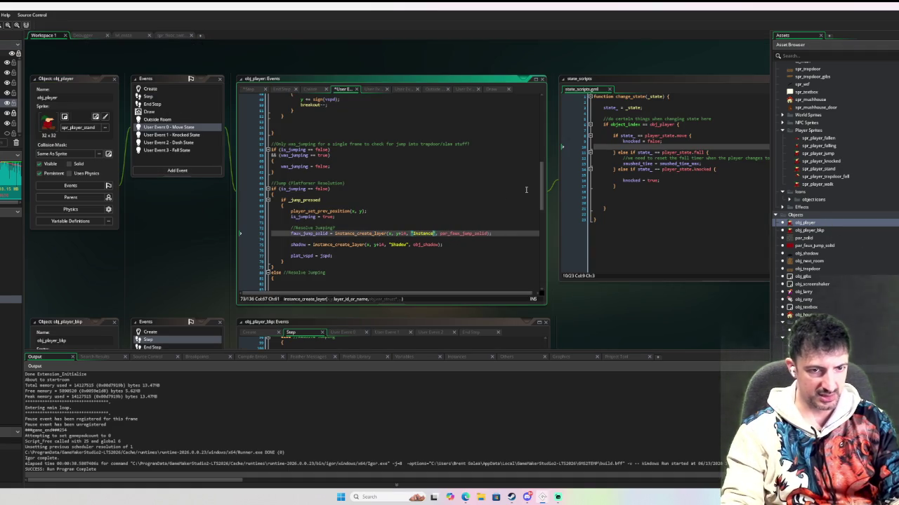
pyautogui.click(499, 199)
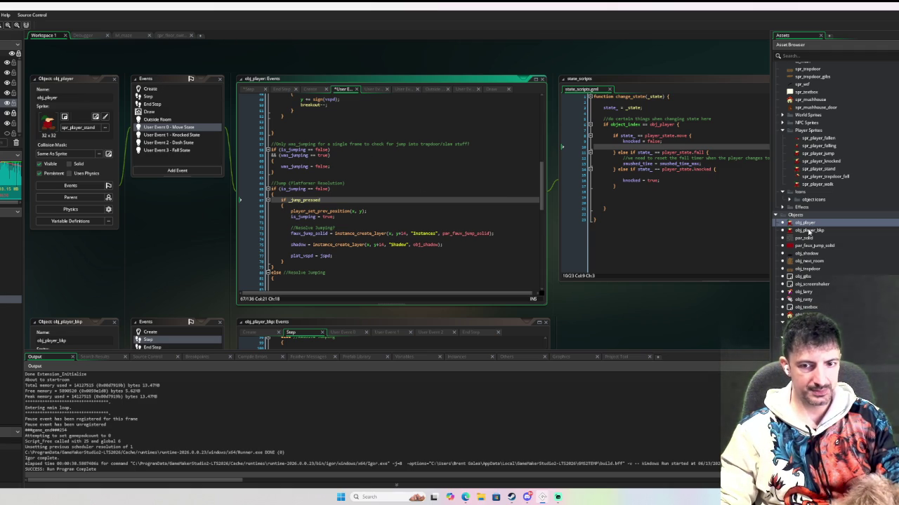
pyautogui.scroll(2, 835, 210)
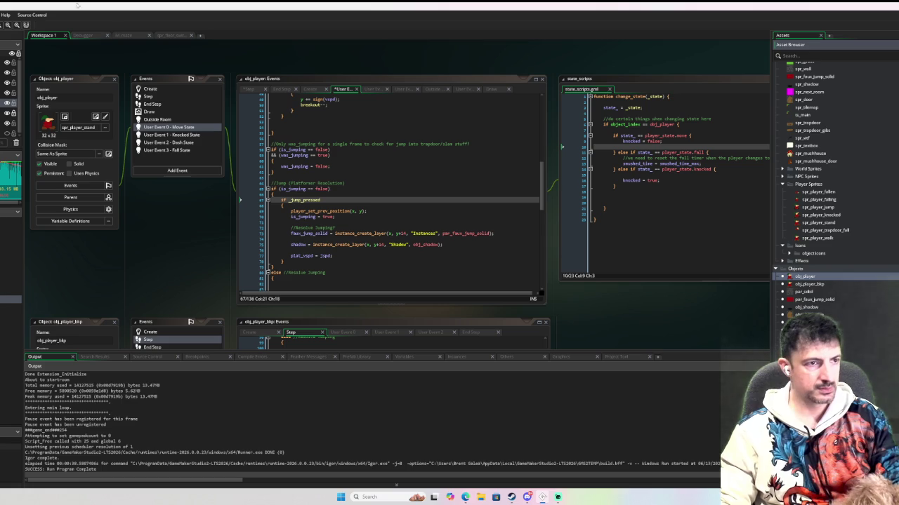
# Drag the brown block instance to the maze's right edge in rm_maze and debug-run the game
pyautogui.click(143, 36)
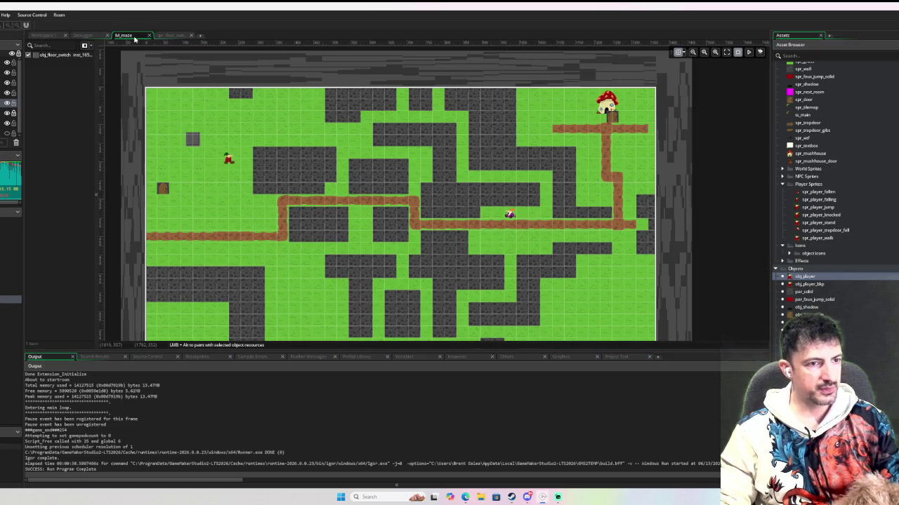
pyautogui.click(160, 189)
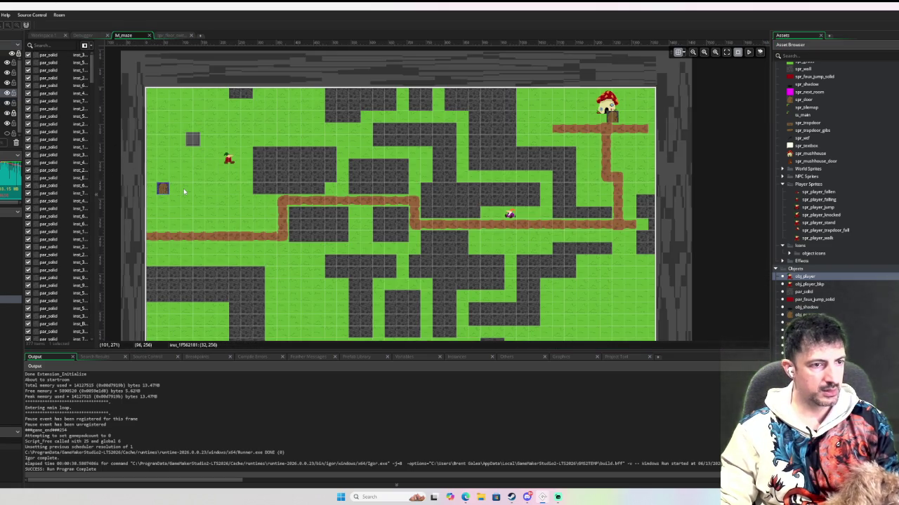
pyautogui.moveTo(610, 209); pyautogui.dragTo(642, 224)
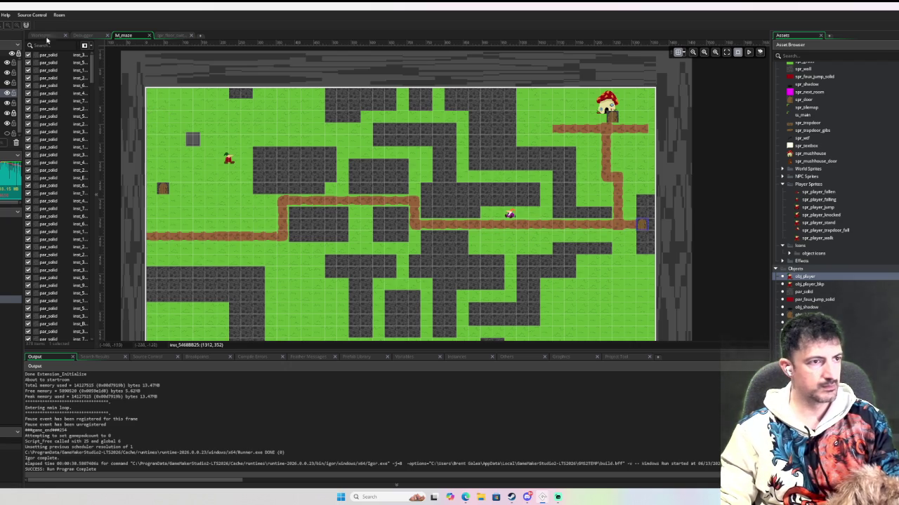
pyautogui.press('F6')
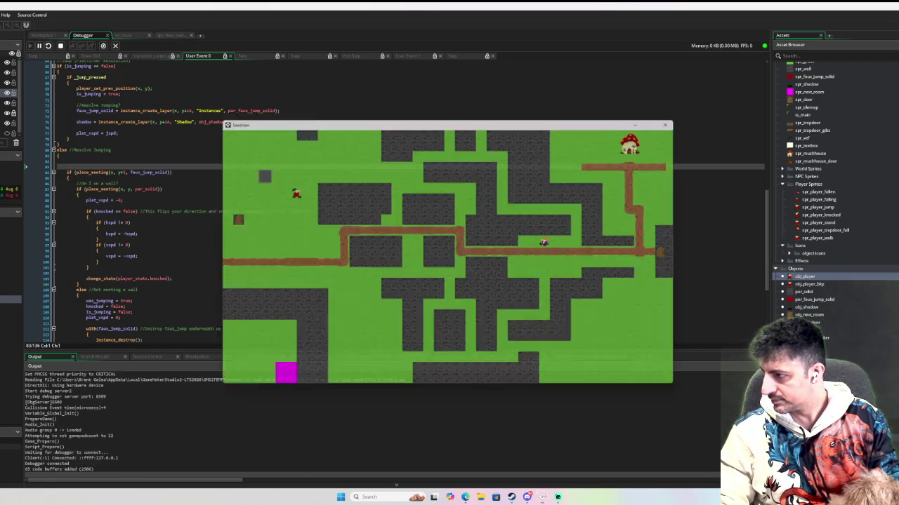
# Walk the player onto the trapdoor crate and jump to break it
pyautogui.press('Left')
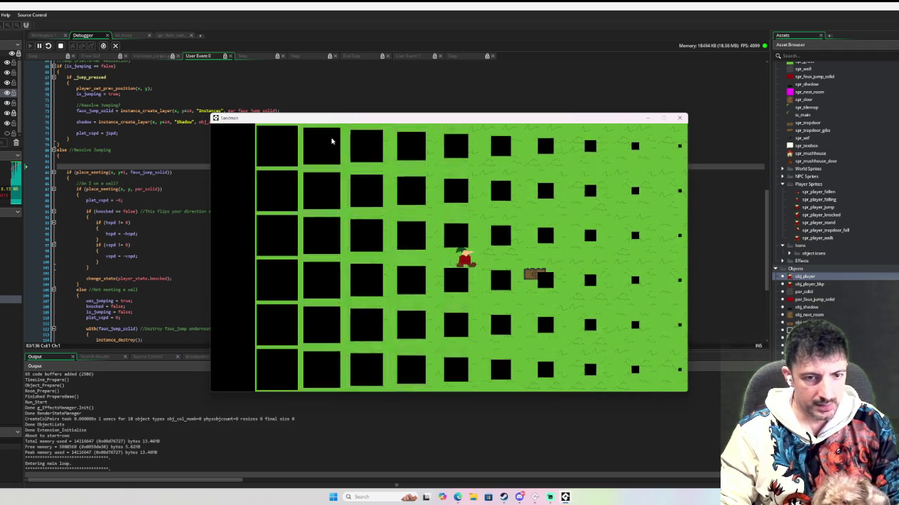
pyautogui.press('Right')
pyautogui.press('space')
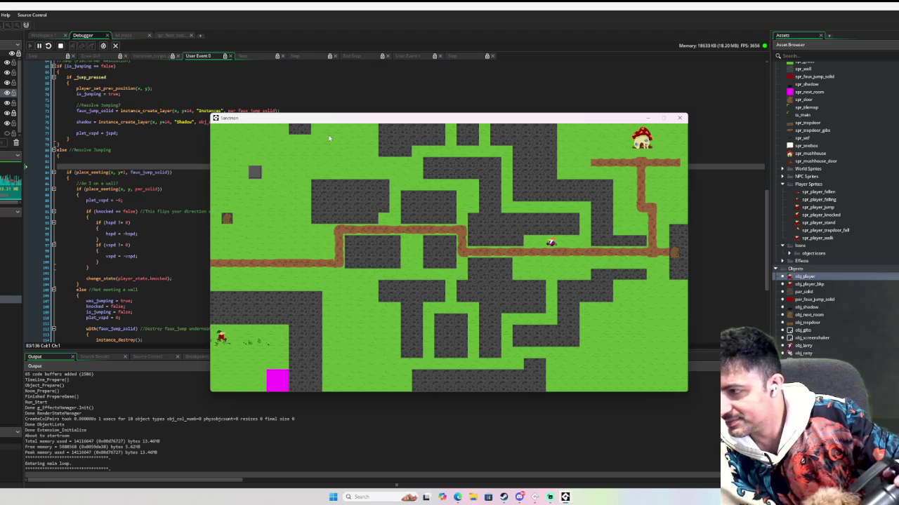
# Walk and hop the player against the maze walls to test collisions, then close the game window
pyautogui.press('Insert')
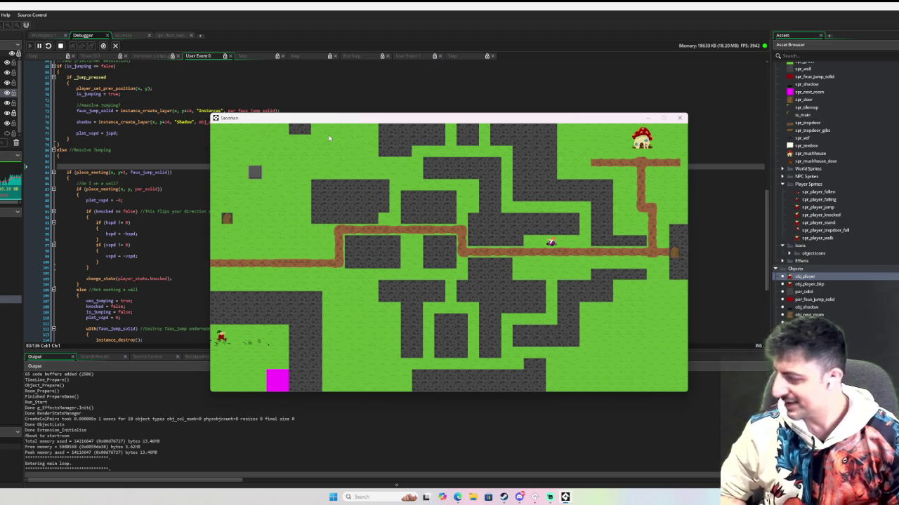
pyautogui.press('Right')
pyautogui.press('Down')
pyautogui.press('Right')
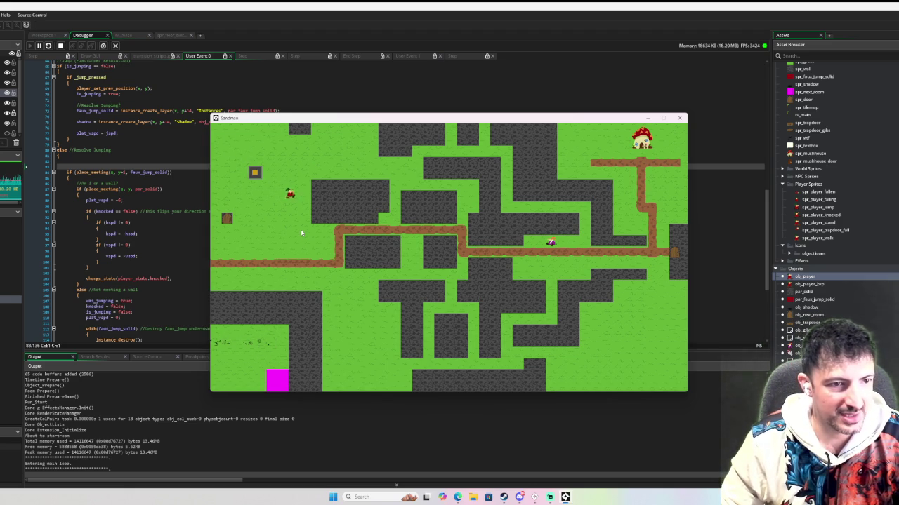
pyautogui.press('Down')
pyautogui.press('Down')
pyautogui.press('space')
pyautogui.press('Down')
pyautogui.press('Right')
pyautogui.press('space')
pyautogui.press('space')
pyautogui.press('Right')
pyautogui.press('Down')
pyautogui.press('space')
pyautogui.press('Right')
pyautogui.press('Up')
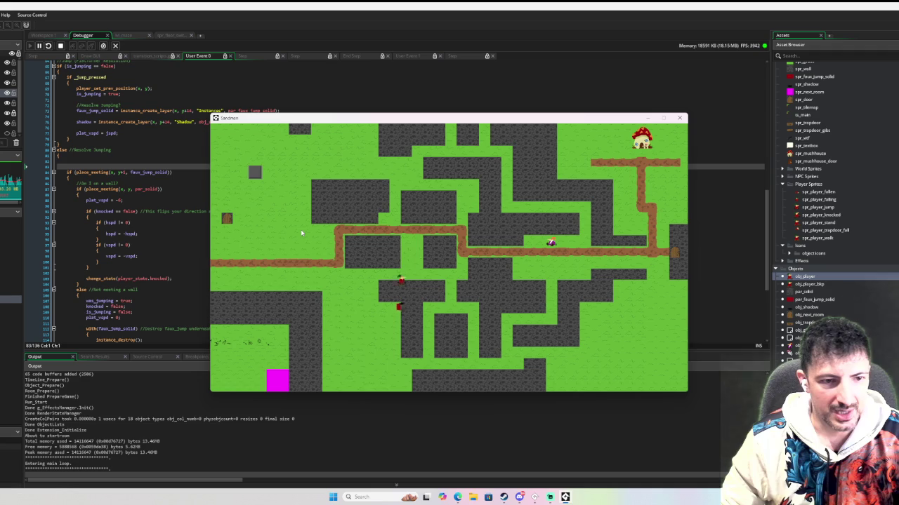
pyautogui.press('space')
pyautogui.press('Down')
pyautogui.press('Left')
pyautogui.press('Up')
pyautogui.press('Down')
pyautogui.press('Left')
pyautogui.press('Up')
pyautogui.press('Left')
pyautogui.press('Up')
pyautogui.press('space')
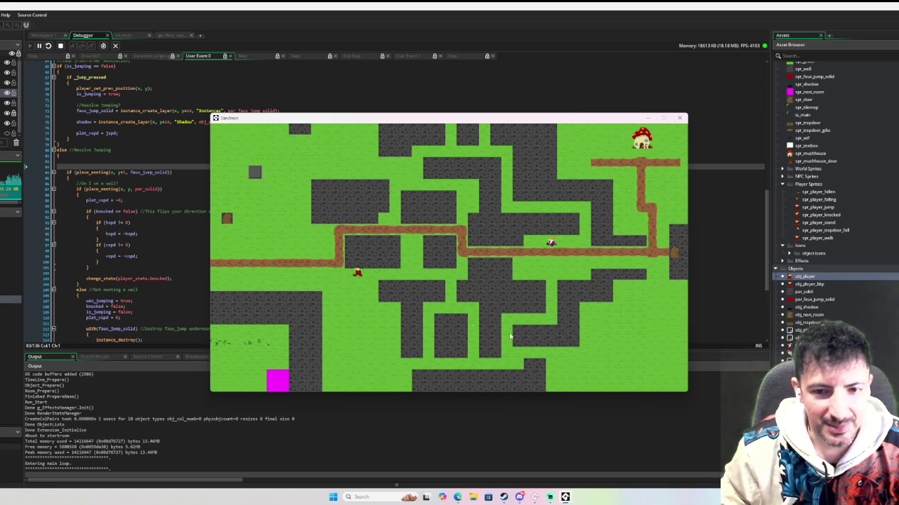
pyautogui.click(679, 117)
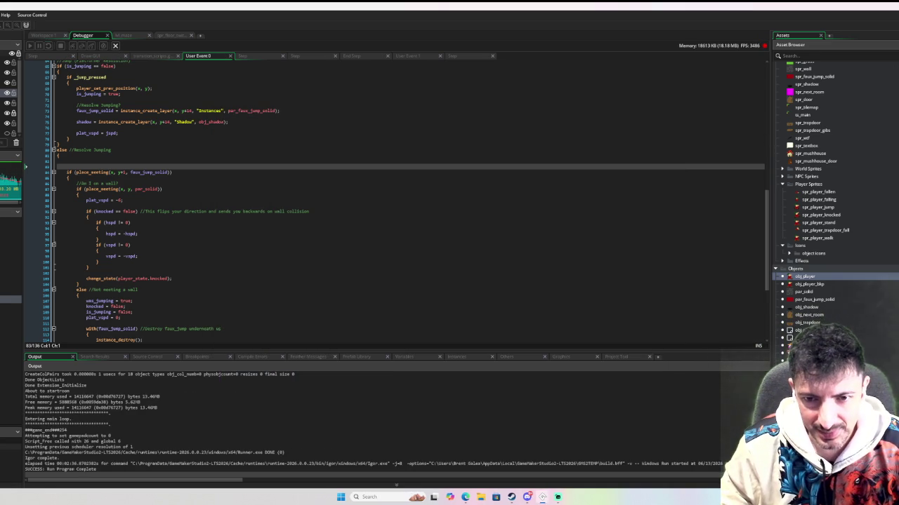
# Open par_solid from the Asset Browser and right-click the Sprites folder for its actions
pyautogui.click(812, 323)
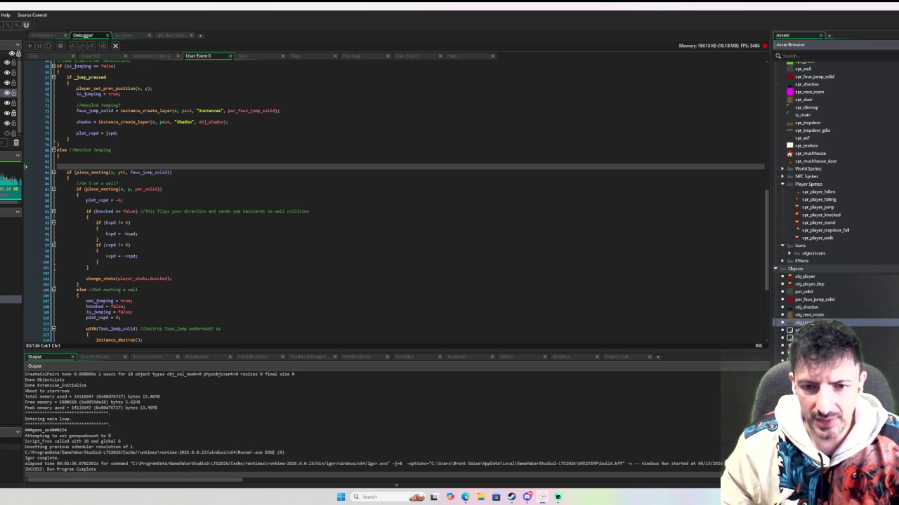
pyautogui.doubleClick(805, 291)
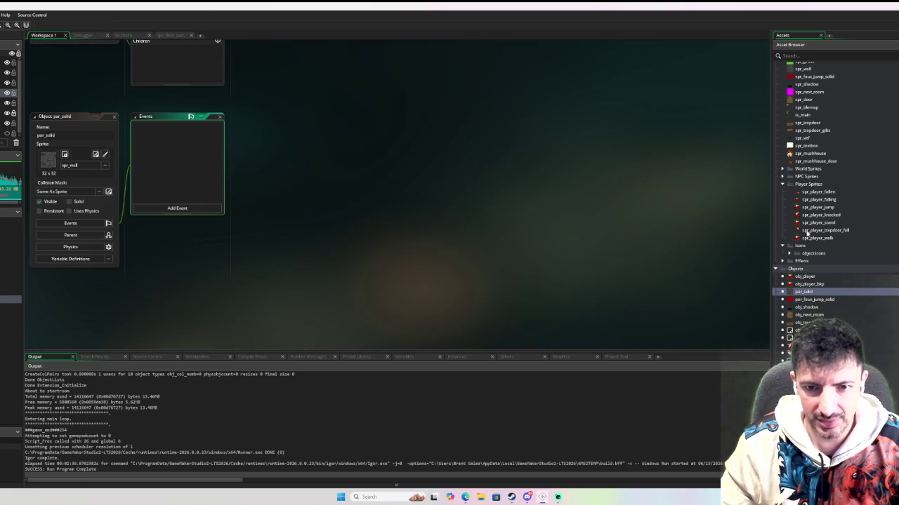
pyautogui.scroll(3, 834, 182)
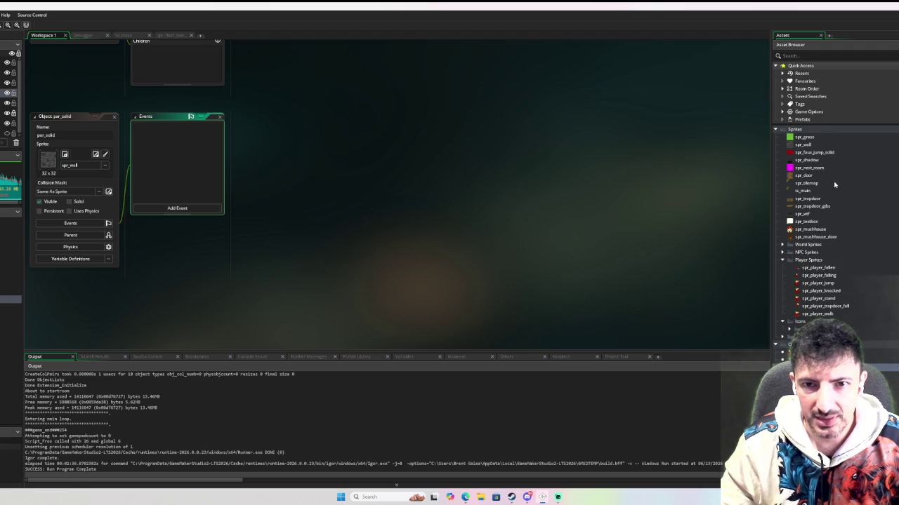
pyautogui.rightClick(815, 131)
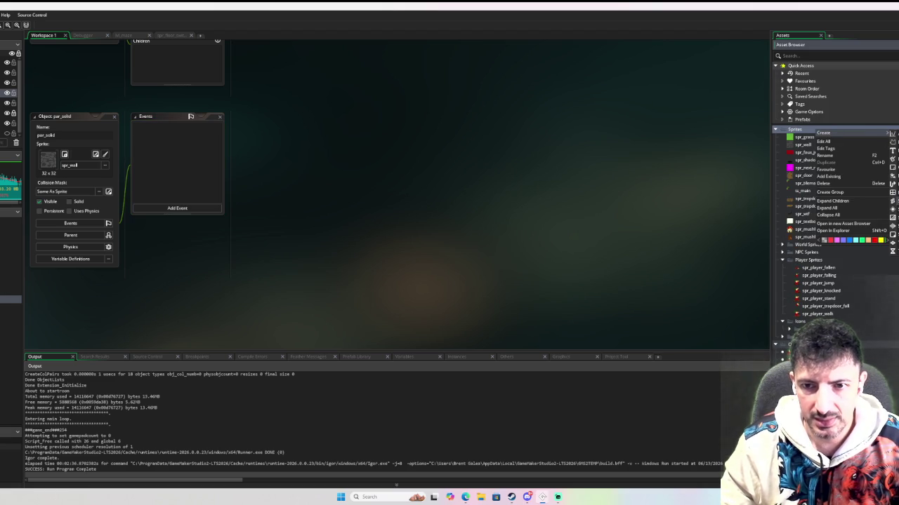
# Create a new 32x32 sprite and open its image for painting
pyautogui.click(823, 132)
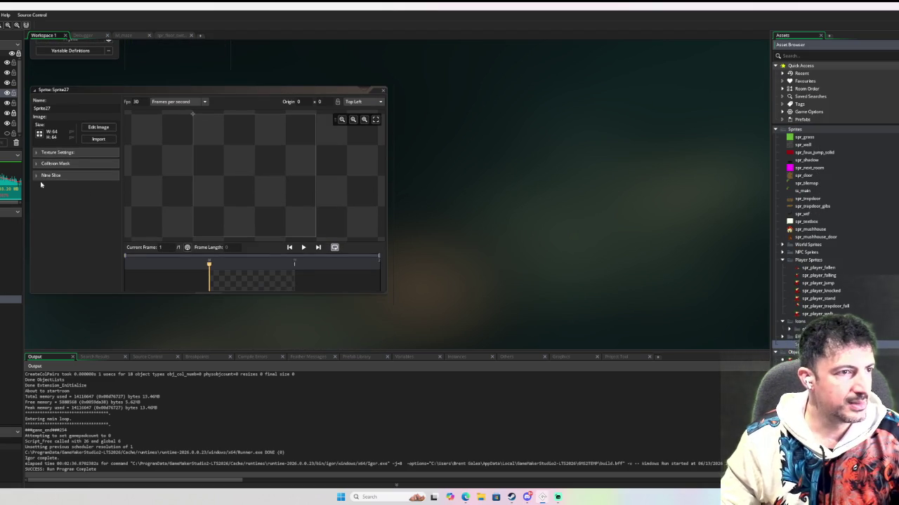
pyautogui.click(40, 134)
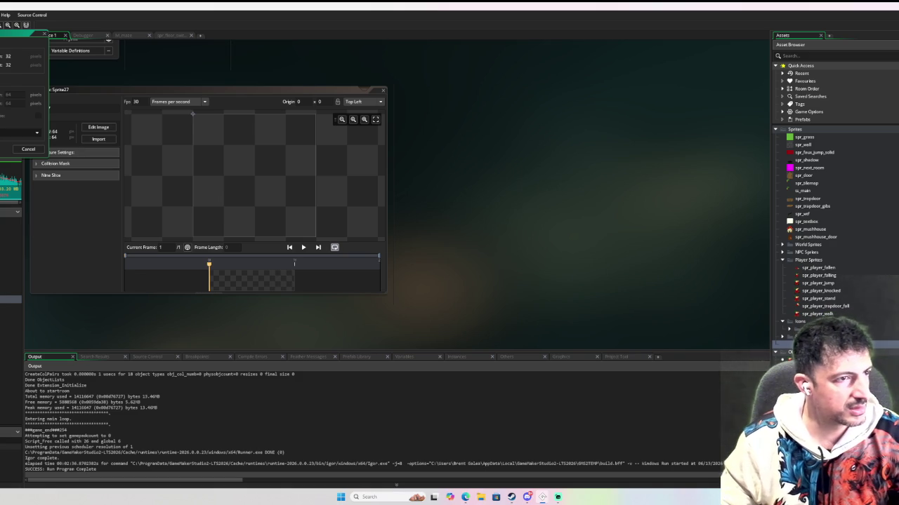
pyautogui.click(113, 126)
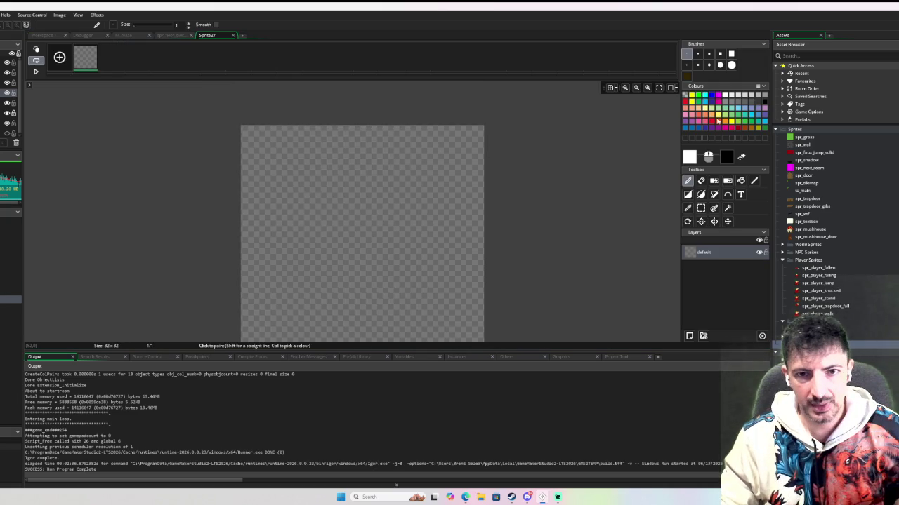
# Open the spr_grass artwork for reference and sample its grass green
pyautogui.doubleClick(805, 137)
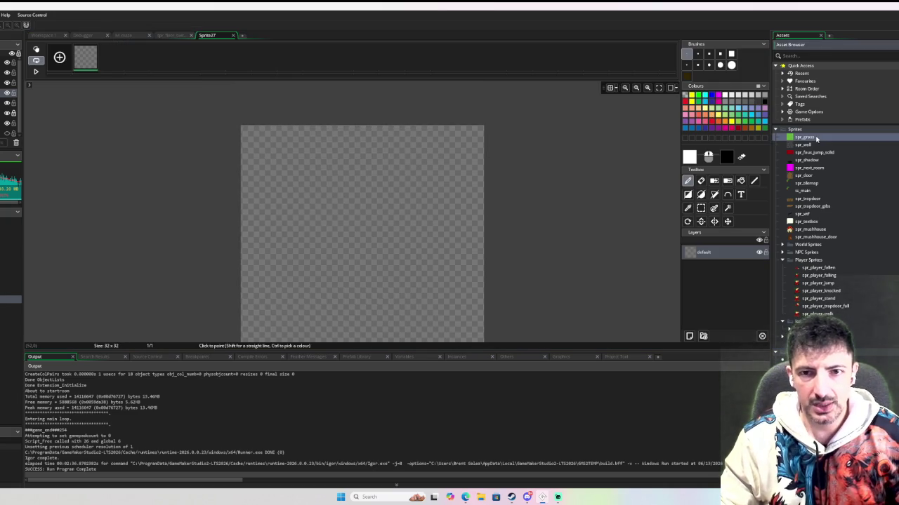
pyautogui.click(98, 129)
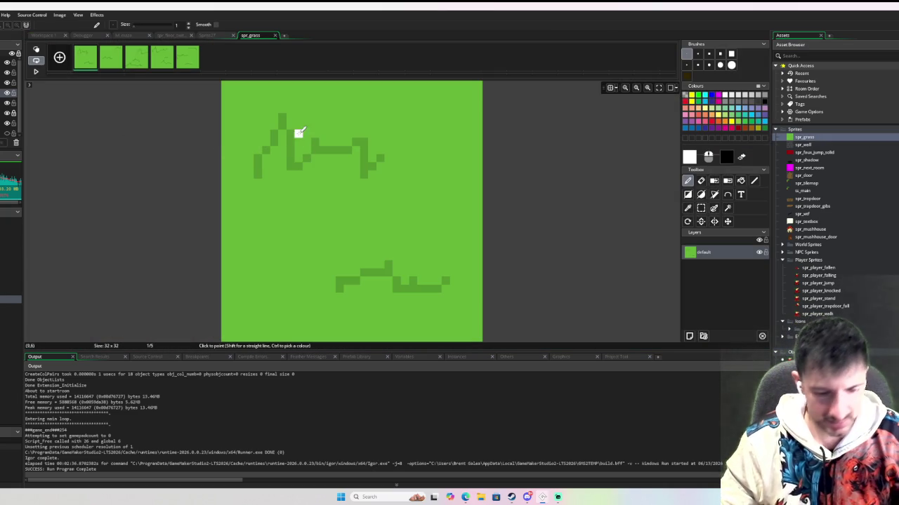
pyautogui.keyDown('ctrl'); pyautogui.click(349, 113); pyautogui.keyUp('ctrl')
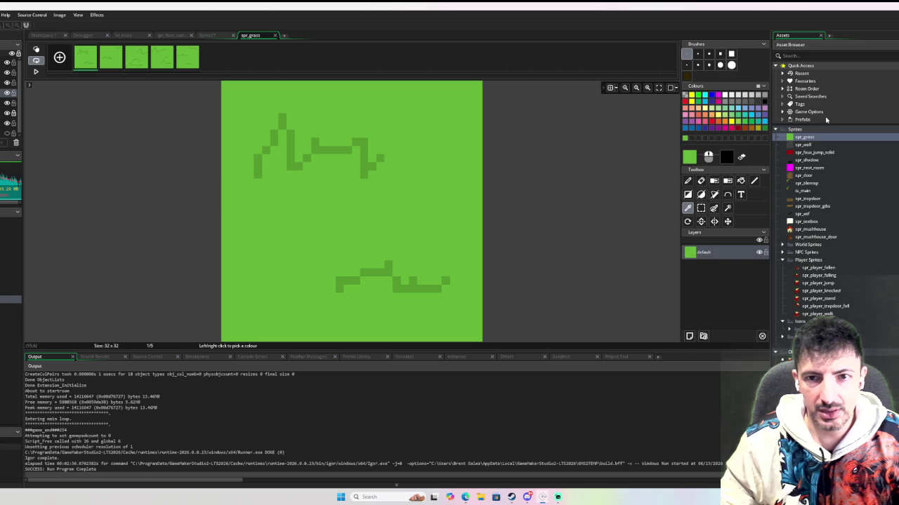
pyautogui.doubleClick(814, 145)
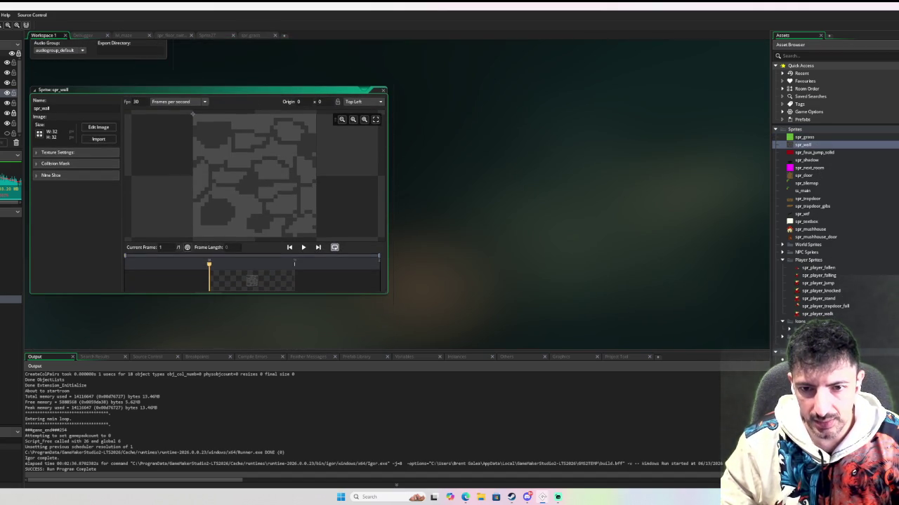
pyautogui.scroll(-5, 207, 194)
pyautogui.scroll(1, 208, 195)
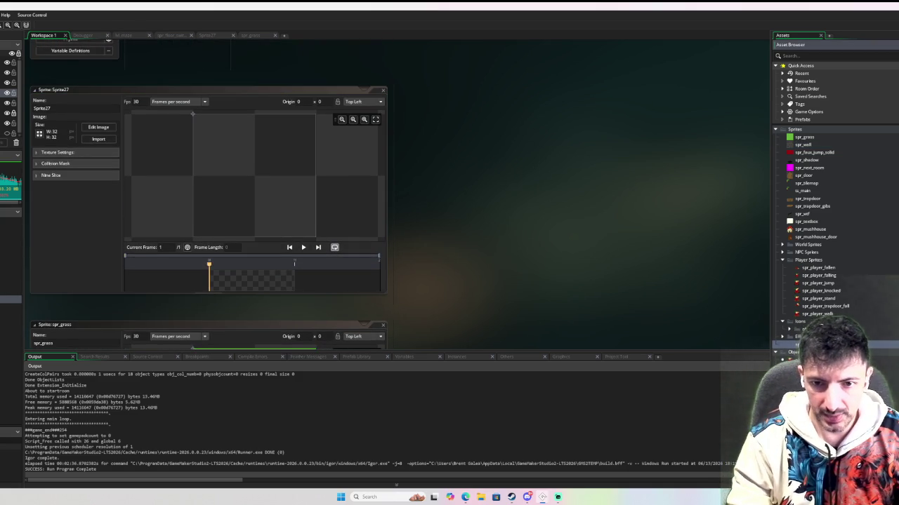
# Name the sprite spr_pitfall, then select and copy a grass patch from spr_grass's frames
pyautogui.press('Return')
pyautogui.click(98, 127)
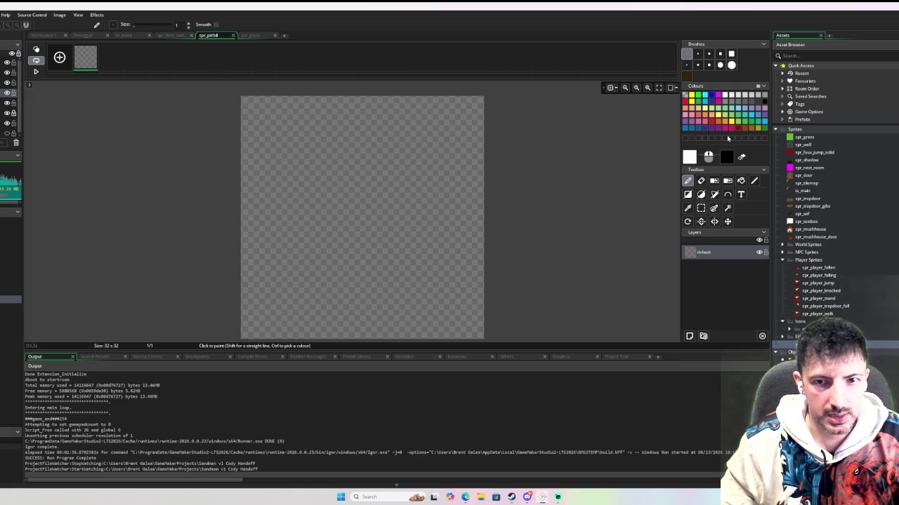
pyautogui.doubleClick(804, 136)
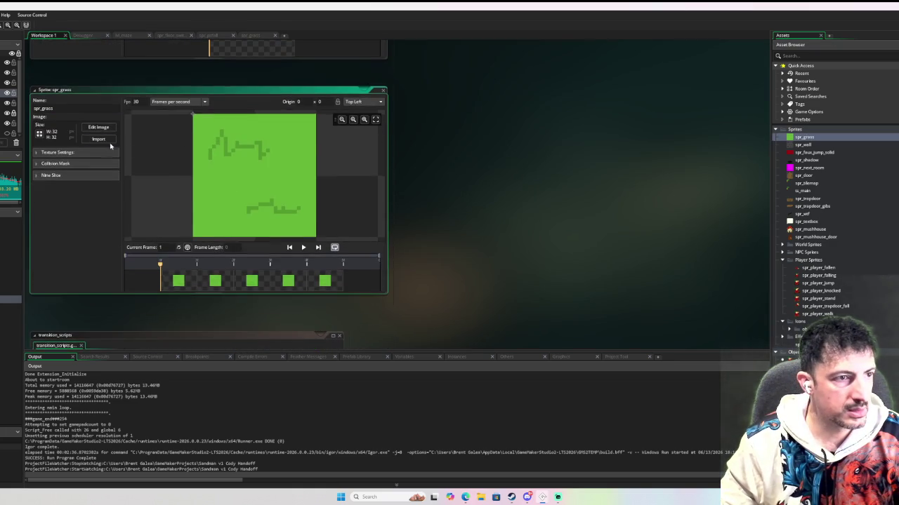
pyautogui.click(99, 130)
pyautogui.press('s')
pyautogui.moveTo(246, 99)
pyautogui.mouseDown()
pyautogui.moveTo(228, 121)
pyautogui.moveTo(297, 134)
pyautogui.moveTo(364, 130)
pyautogui.mouseUp()
pyautogui.press('d')
pyautogui.hotkey('ctrl', 'z')
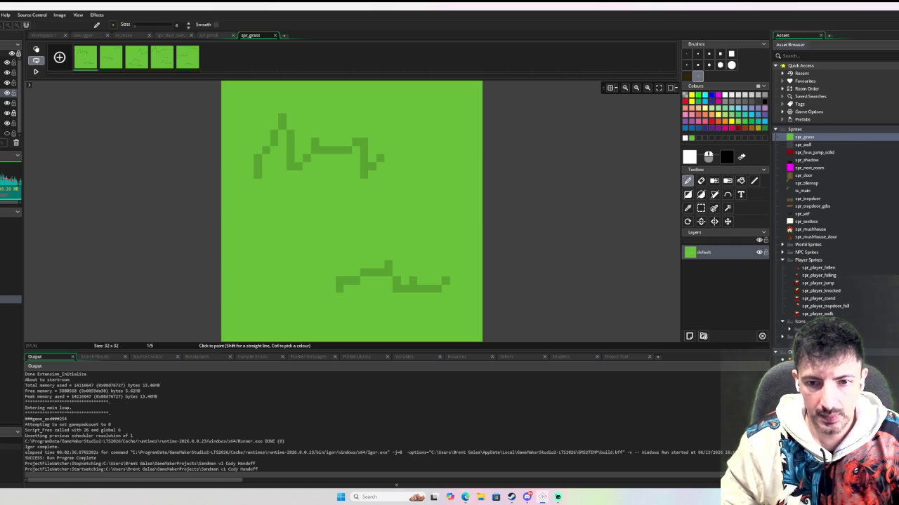
# Stamp the grass patch into spr_pitfall's top-left corner and line the border in light green
pyautogui.doubleClick(804, 344)
pyautogui.click(44, 150)
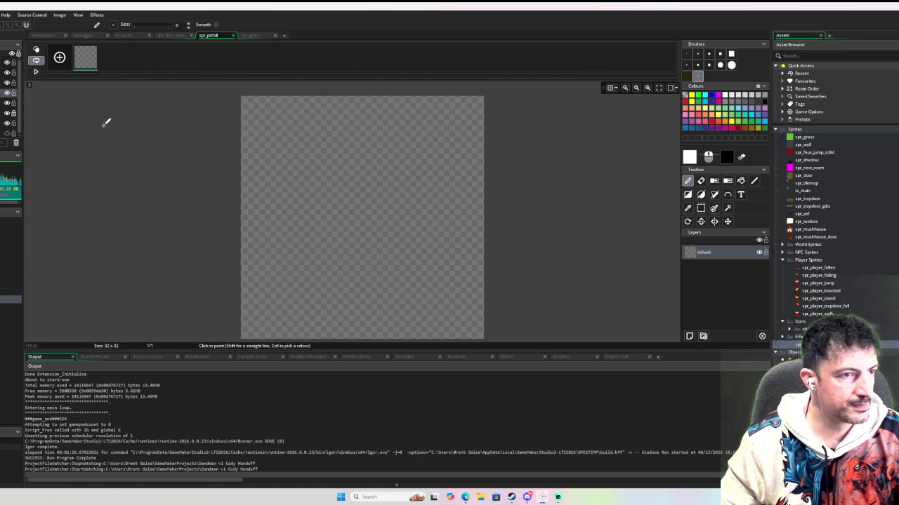
pyautogui.click(261, 116)
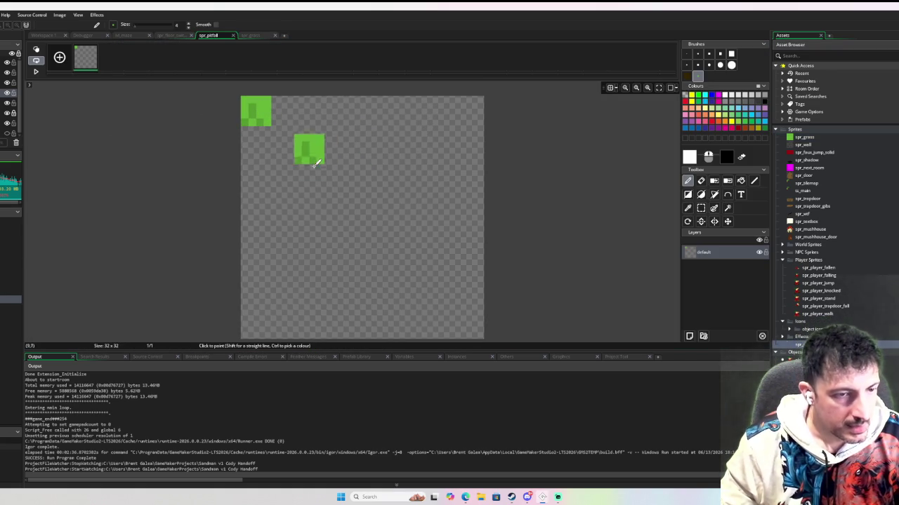
pyautogui.press('ctrl')
pyautogui.click(264, 99)
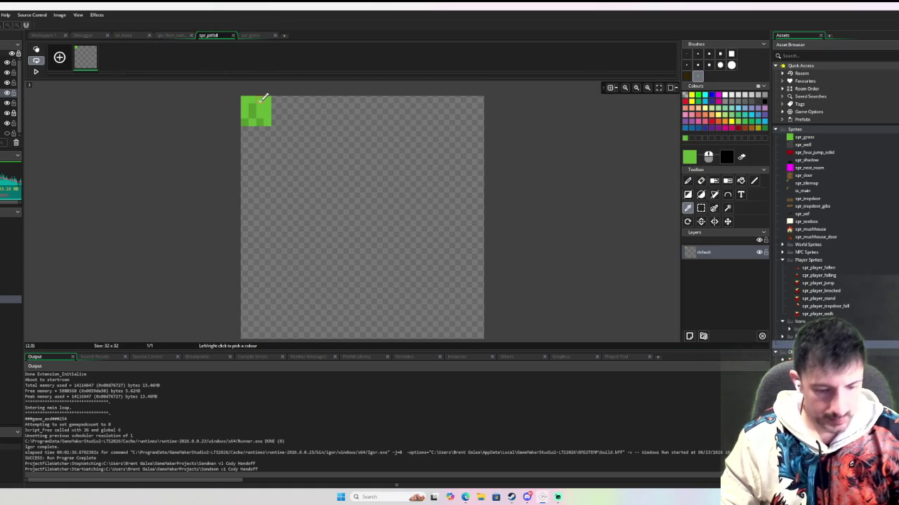
pyautogui.press('l')
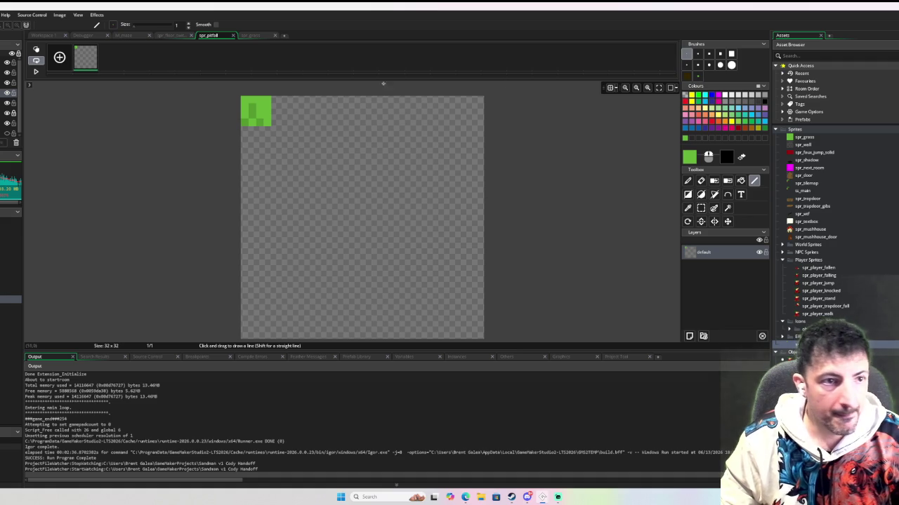
pyautogui.moveTo(275, 99)
pyautogui.mouseDown()
pyautogui.moveTo(482, 100)
pyautogui.moveTo(477, 88)
pyautogui.moveTo(479, 339)
pyautogui.mouseUp()
pyautogui.scroll(-1, 480, 309)
pyautogui.moveTo(480, 281)
pyautogui.mouseDown()
pyautogui.moveTo(288, 272)
pyautogui.moveTo(245, 280)
pyautogui.moveTo(244, 88)
pyautogui.mouseUp()
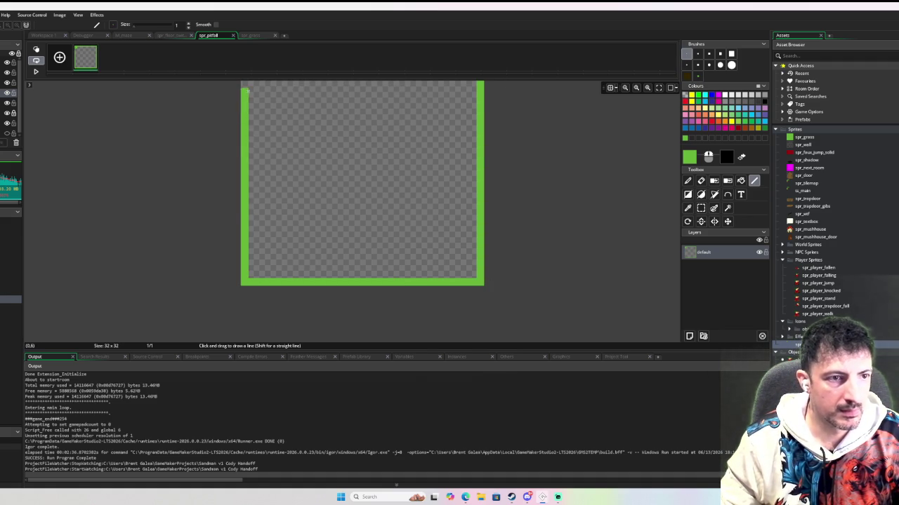
pyautogui.scroll(2, 260, 176)
pyautogui.scroll(1, 328, 191)
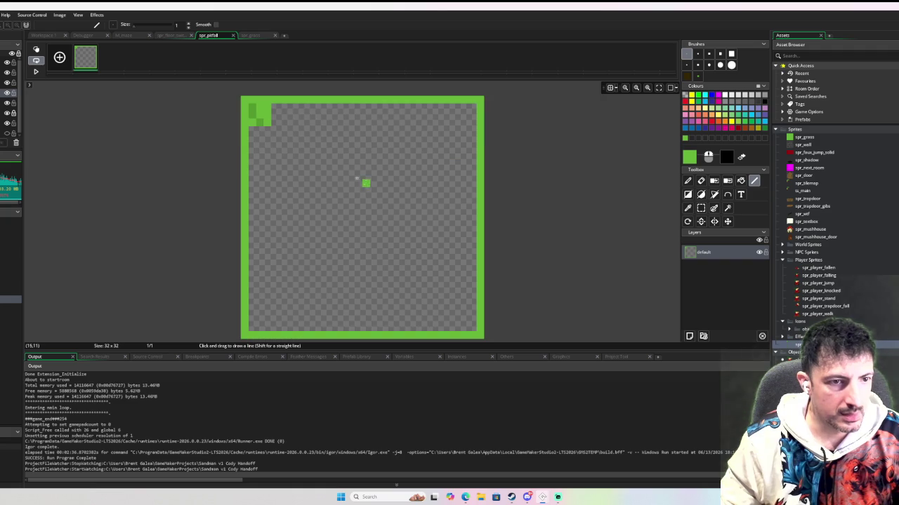
# Thicken the top, right and left grass borders with bright green
pyautogui.press('i')
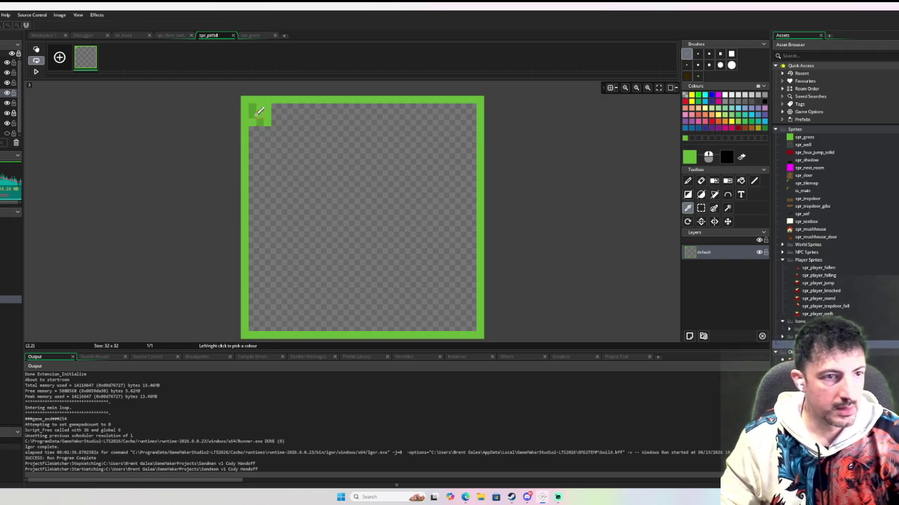
pyautogui.click(259, 111)
pyautogui.press('d')
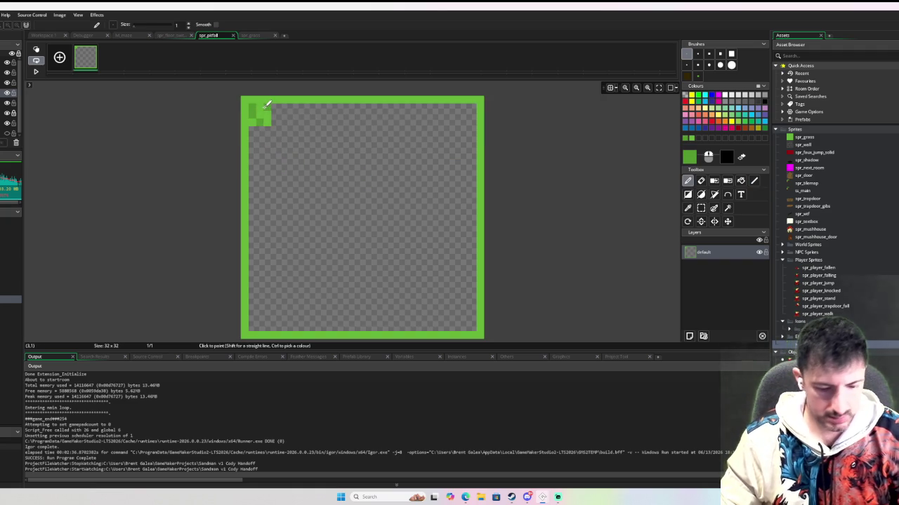
pyautogui.press('ctrl')
pyautogui.keyDown('ctrl'); pyautogui.click(267, 107); pyautogui.keyUp('ctrl')
pyautogui.moveTo(271, 107)
pyautogui.mouseDown()
pyautogui.moveTo(475, 106)
pyautogui.moveTo(477, 327)
pyautogui.moveTo(260, 322)
pyautogui.mouseUp()
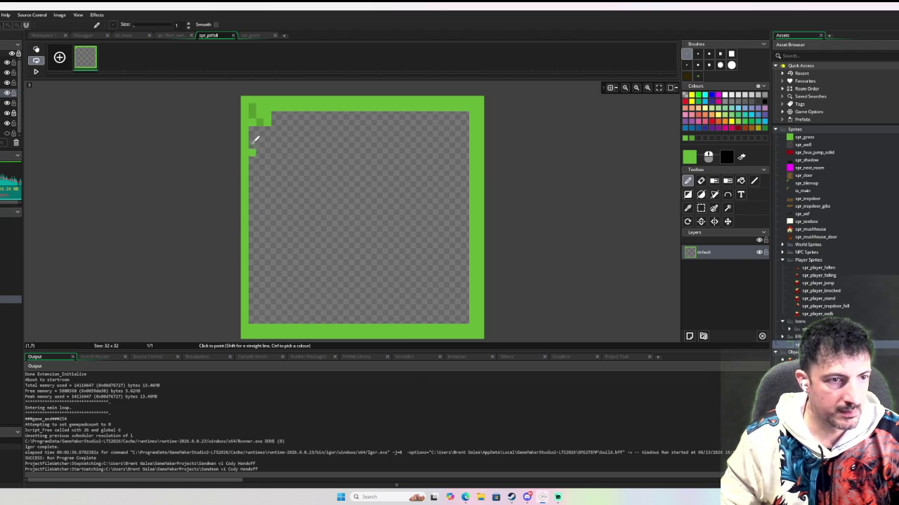
pyautogui.moveTo(255, 116); pyautogui.dragTo(257, 342)
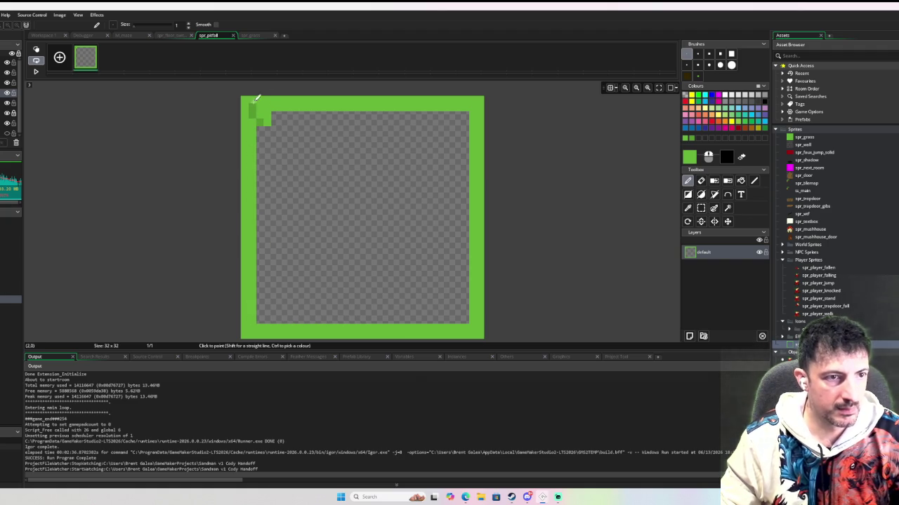
# Speckle darker green along the left, bottom, right and top borders and the top-left corner
pyautogui.press('ctrl')
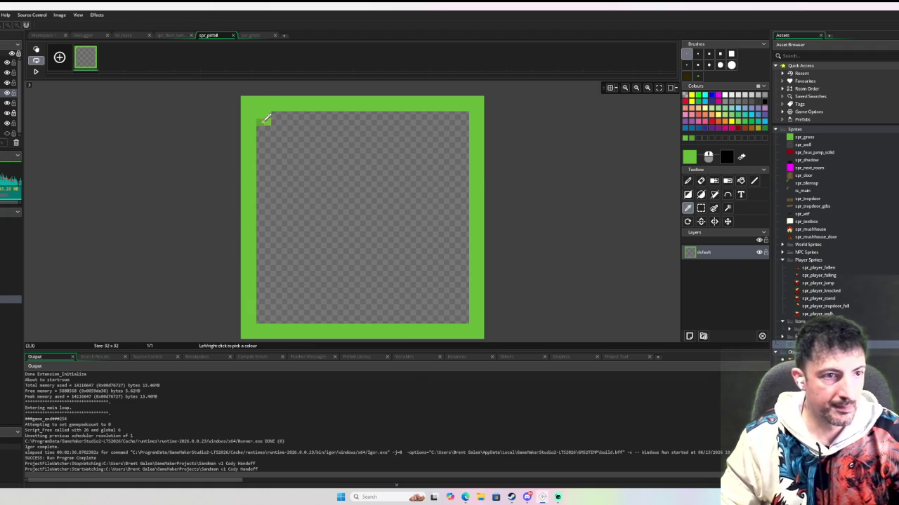
pyautogui.keyDown('ctrl'); pyautogui.click(266, 119); pyautogui.keyUp('ctrl')
pyautogui.moveTo(261, 117); pyautogui.dragTo(252, 225)
pyautogui.moveTo(243, 274); pyautogui.dragTo(254, 274)
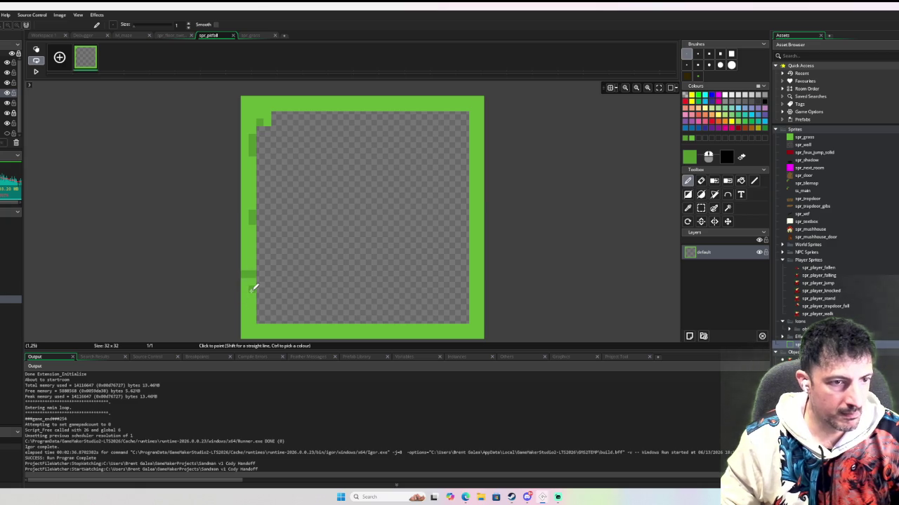
pyautogui.hotkey('ctrl', 'z')
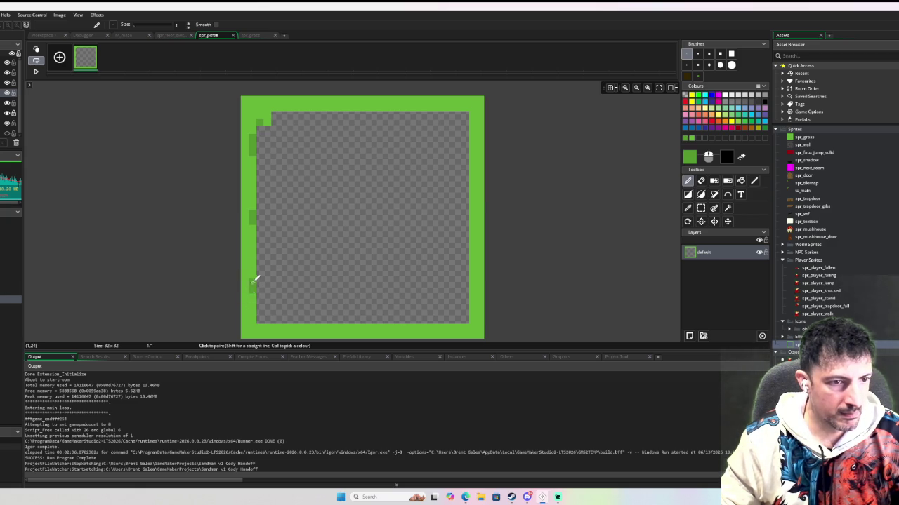
pyautogui.moveTo(252, 320)
pyautogui.mouseDown()
pyautogui.moveTo(254, 327)
pyautogui.moveTo(417, 326)
pyautogui.mouseUp()
pyautogui.click(458, 325)
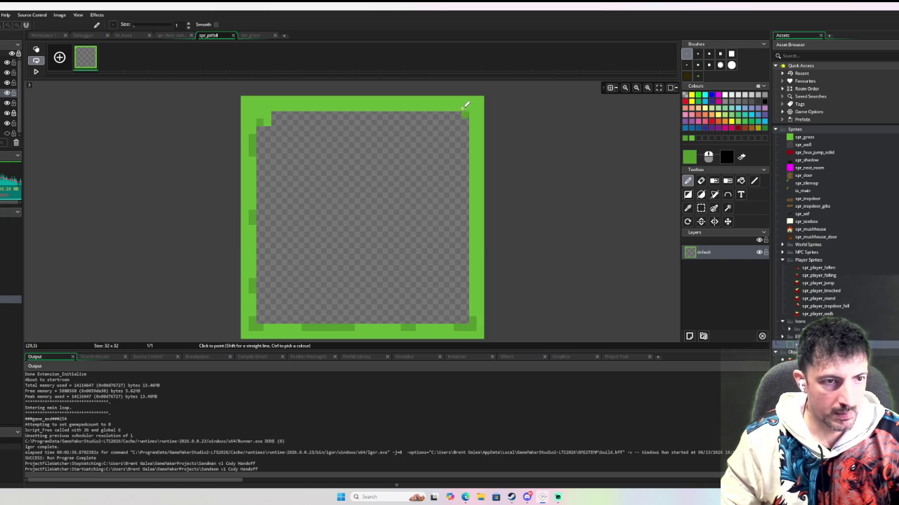
pyautogui.moveTo(473, 106); pyautogui.dragTo(474, 183)
pyautogui.moveTo(473, 236); pyautogui.dragTo(473, 281)
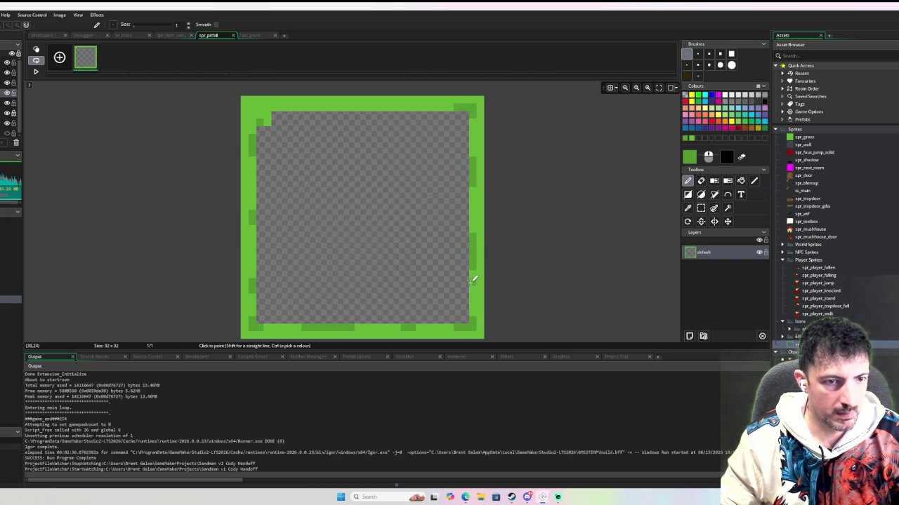
pyautogui.moveTo(313, 107); pyautogui.dragTo(414, 107)
pyautogui.moveTo(277, 106); pyautogui.dragTo(254, 116)
pyautogui.click(254, 106)
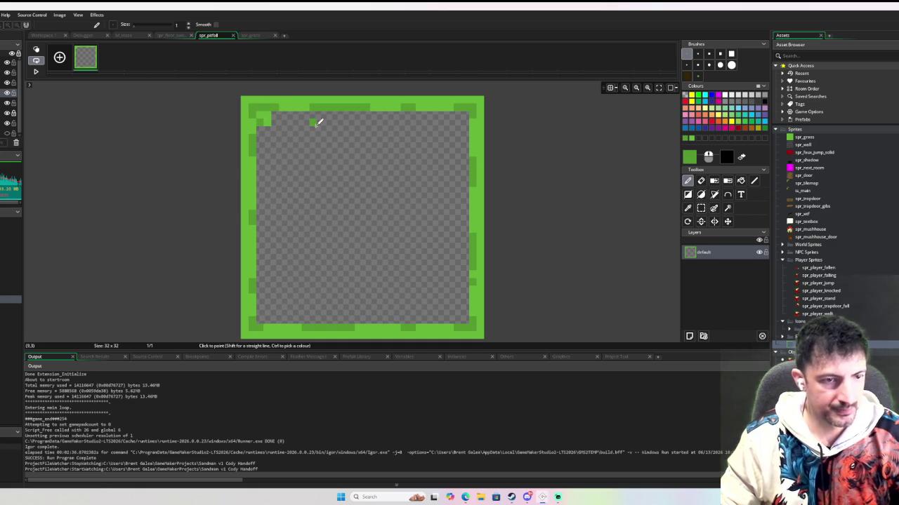
# Erase a stray pixel and paint a dark green row along the top inner edge
pyautogui.press('e')
pyautogui.click(267, 122)
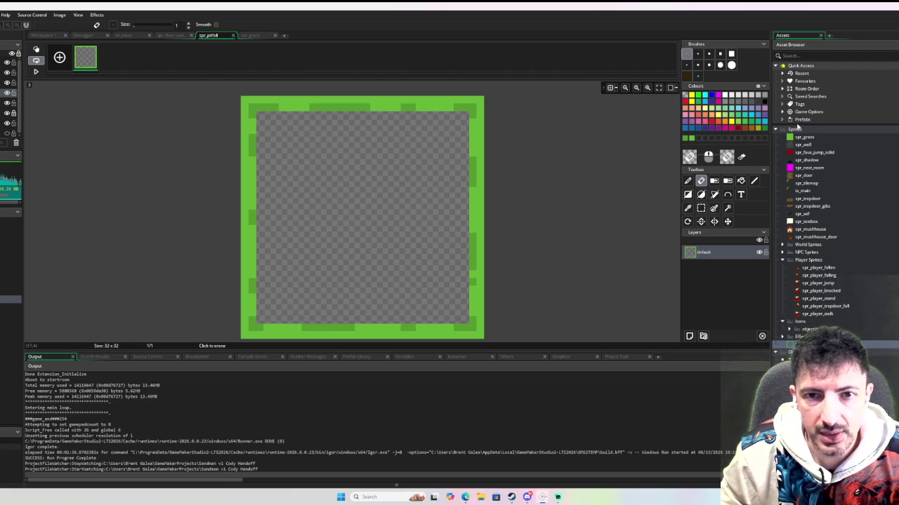
pyautogui.press('d')
pyautogui.moveTo(264, 112); pyautogui.dragTo(464, 111)
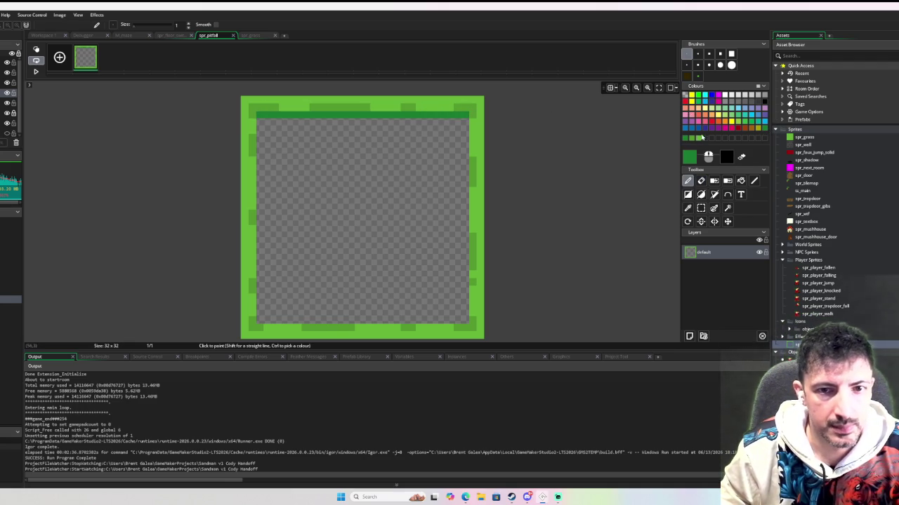
# Paint two progressively darker green rows beneath the top grass row
pyautogui.click(693, 156)
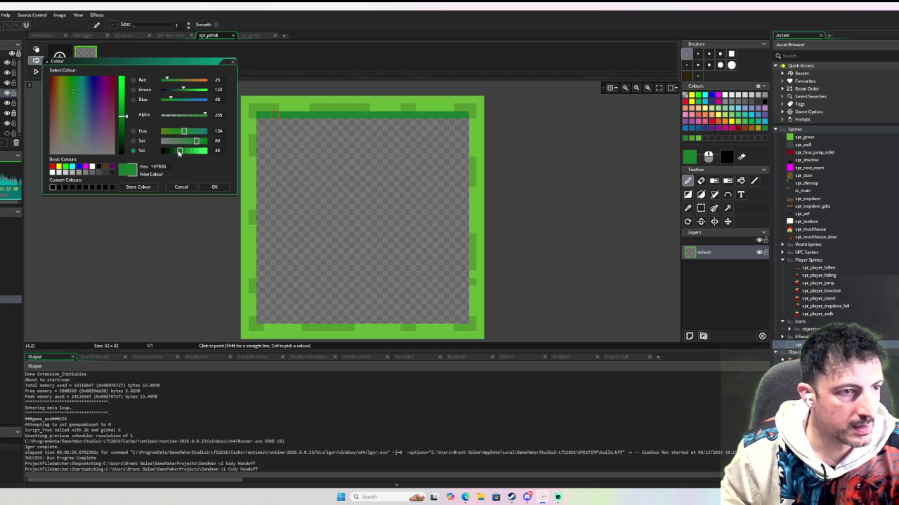
pyautogui.moveTo(259, 121); pyautogui.dragTo(462, 120)
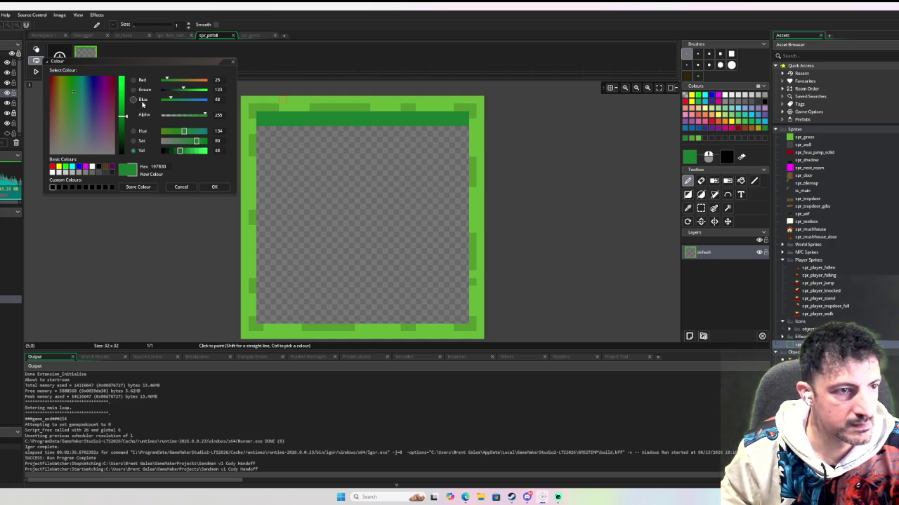
pyautogui.moveTo(176, 151); pyautogui.dragTo(171, 151)
pyautogui.moveTo(259, 129)
pyautogui.mouseDown()
pyautogui.moveTo(468, 126)
pyautogui.moveTo(456, 136)
pyautogui.moveTo(258, 137)
pyautogui.moveTo(465, 150)
pyautogui.moveTo(261, 151)
pyautogui.mouseUp()
pyautogui.click(167, 152)
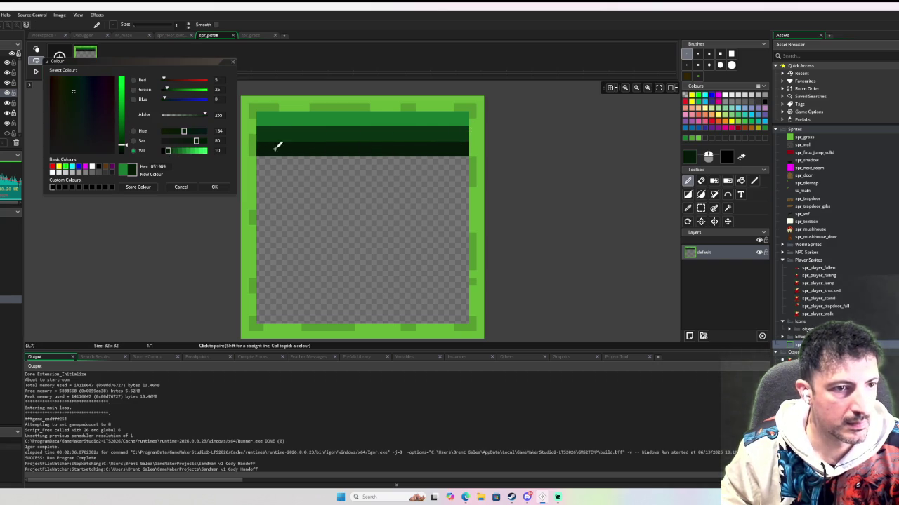
# Flood-fill the empty pit interior with pure black
pyautogui.click(162, 151)
pyautogui.press('f')
pyautogui.click(352, 189)
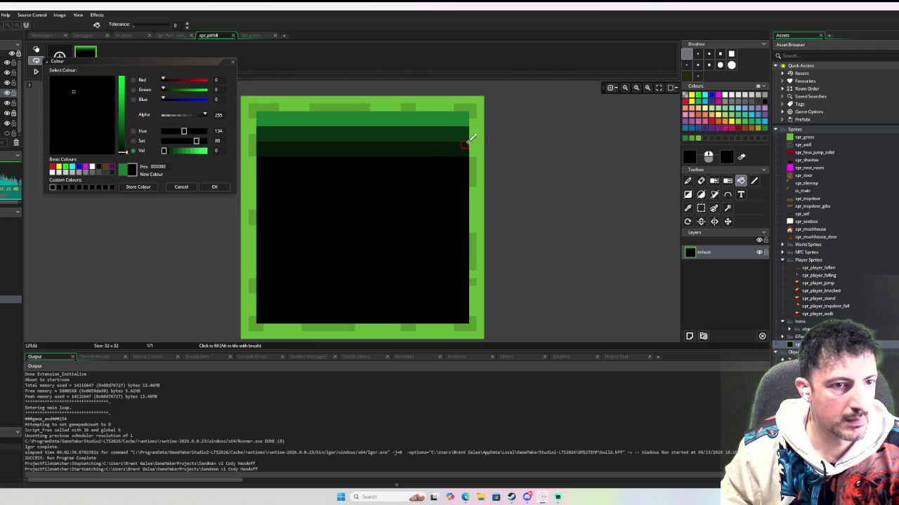
pyautogui.scroll(-2, 505, 143)
pyautogui.scroll(-1, 508, 143)
pyautogui.scroll(3, 510, 146)
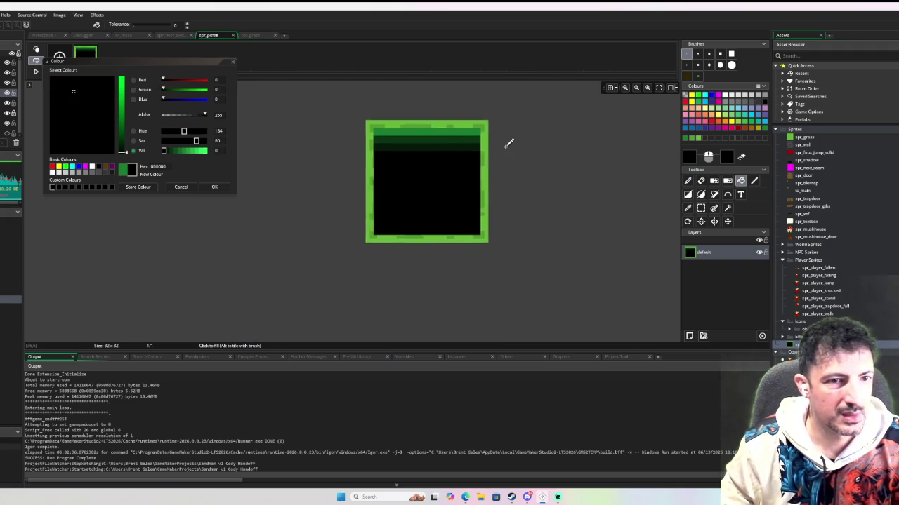
pyautogui.moveTo(511, 151); pyautogui.dragTo(547, 192)
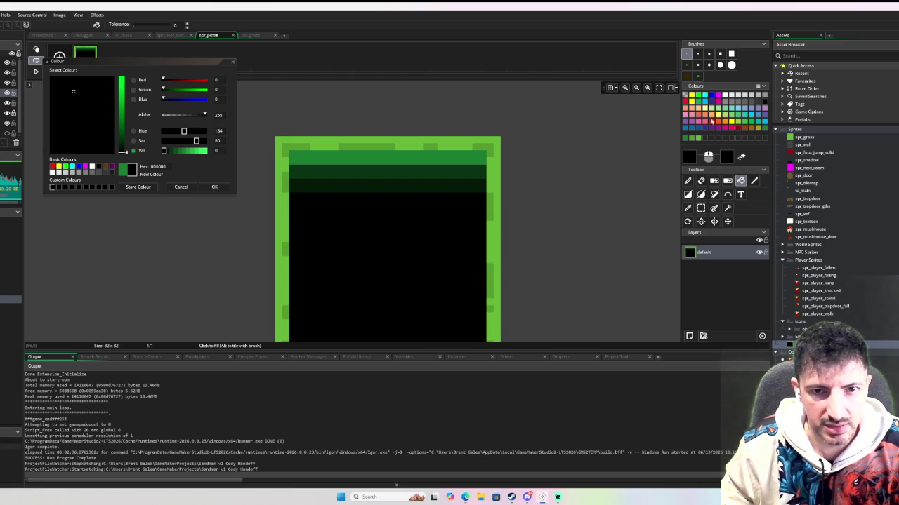
# Mix a dark red earth colour and paint a 1px earth band across the pit
pyautogui.click(687, 77)
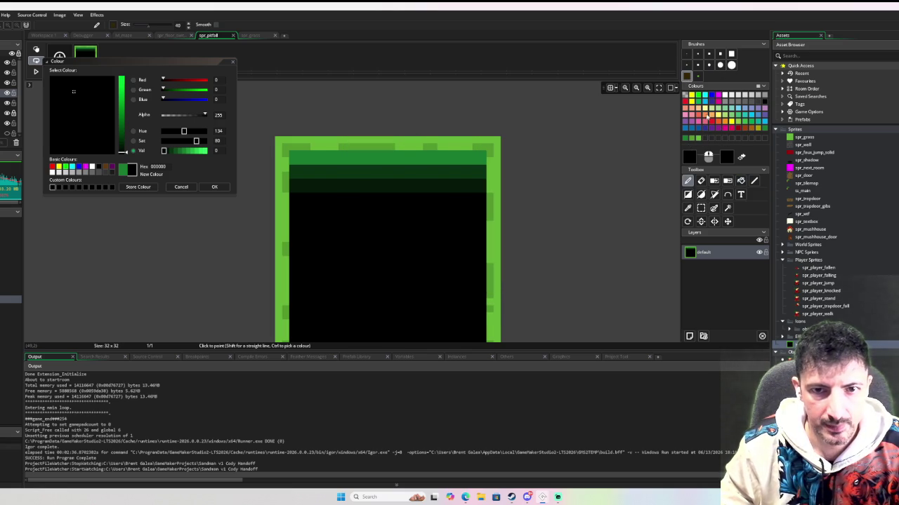
pyautogui.click(748, 130)
pyautogui.moveTo(183, 147); pyautogui.dragTo(180, 150)
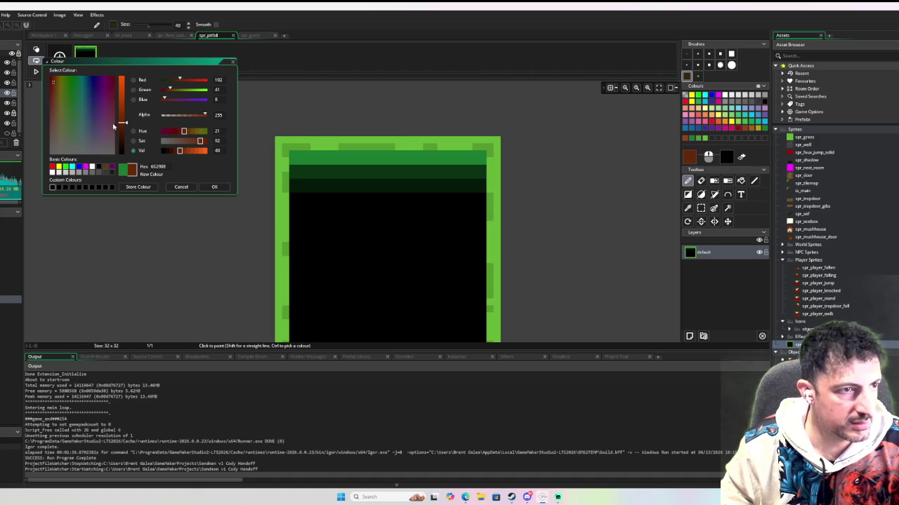
pyautogui.moveTo(120, 130); pyautogui.dragTo(122, 127)
pyautogui.moveTo(57, 87)
pyautogui.mouseDown()
pyautogui.moveTo(53, 105)
pyautogui.moveTo(52, 93)
pyautogui.mouseUp()
pyautogui.click(214, 187)
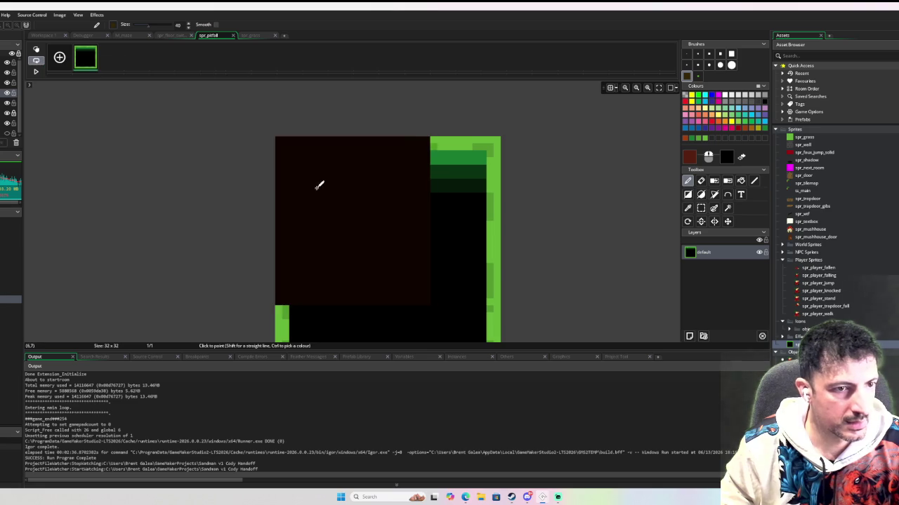
pyautogui.click(687, 53)
pyautogui.moveTo(288, 181)
pyautogui.mouseDown()
pyautogui.moveTo(479, 177)
pyautogui.moveTo(296, 185)
pyautogui.mouseUp()
# Sample the earth band's red and lighten it in the colour editor
pyautogui.click(686, 139)
pyautogui.click(689, 157)
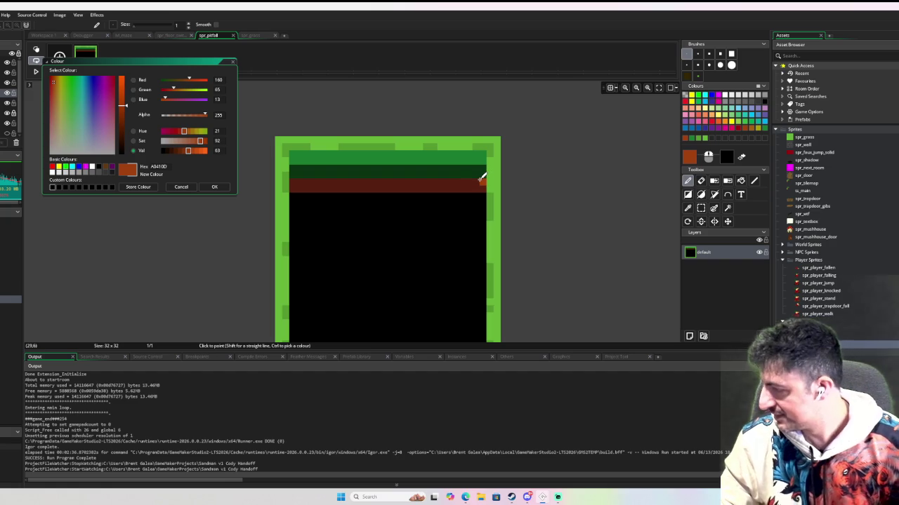
pyautogui.keyDown('ctrl'); pyautogui.click(407, 183); pyautogui.keyUp('ctrl')
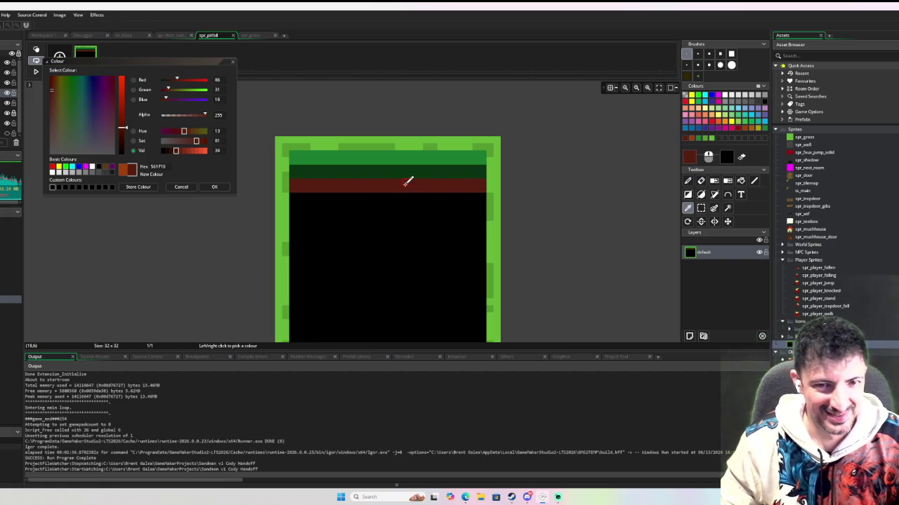
pyautogui.click(185, 153)
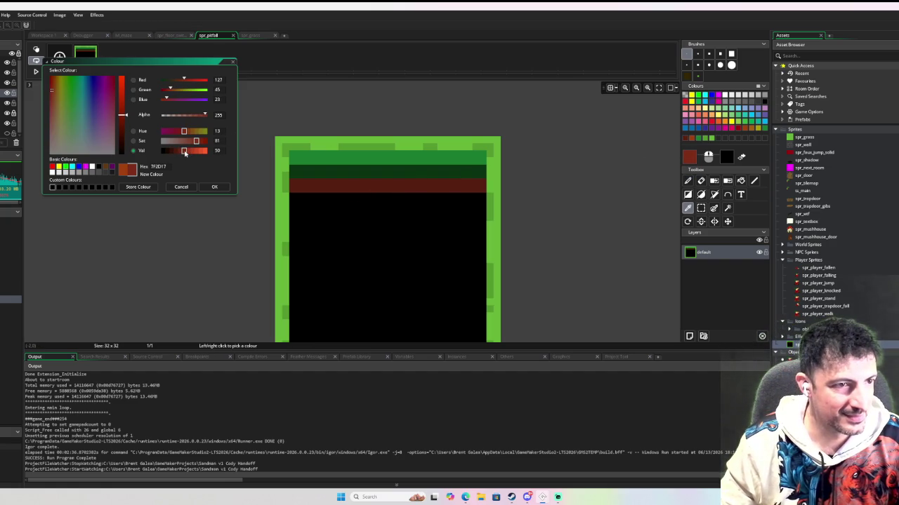
pyautogui.moveTo(185, 153)
pyautogui.mouseDown()
pyautogui.moveTo(194, 153)
pyautogui.moveTo(180, 153)
pyautogui.mouseUp()
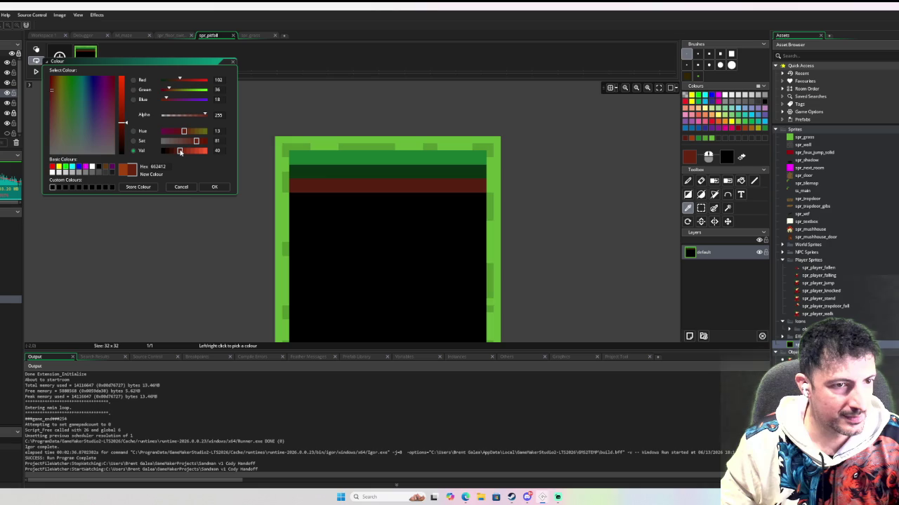
pyautogui.click(302, 195)
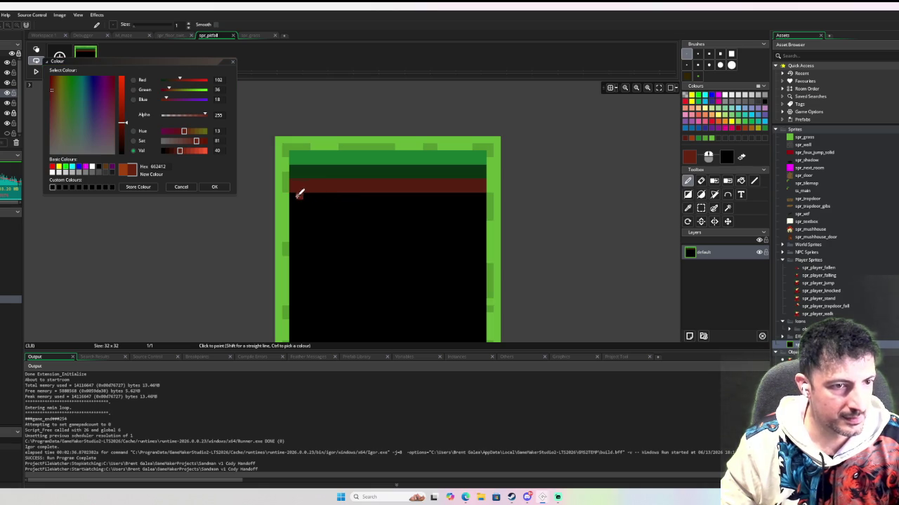
# Paint darker red rows below the earth band, widening it
pyautogui.keyDown('ctrl'); pyautogui.click(311, 185); pyautogui.keyUp('ctrl')
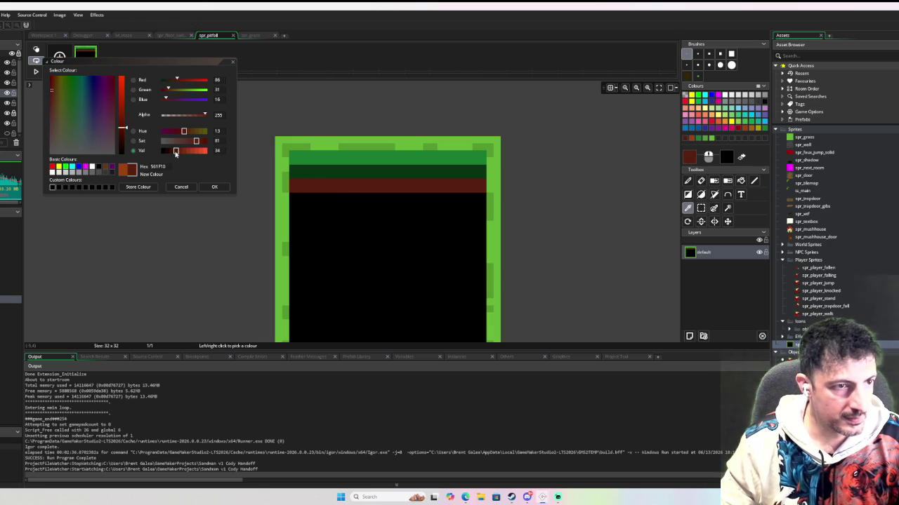
pyautogui.moveTo(123, 129); pyautogui.dragTo(124, 139)
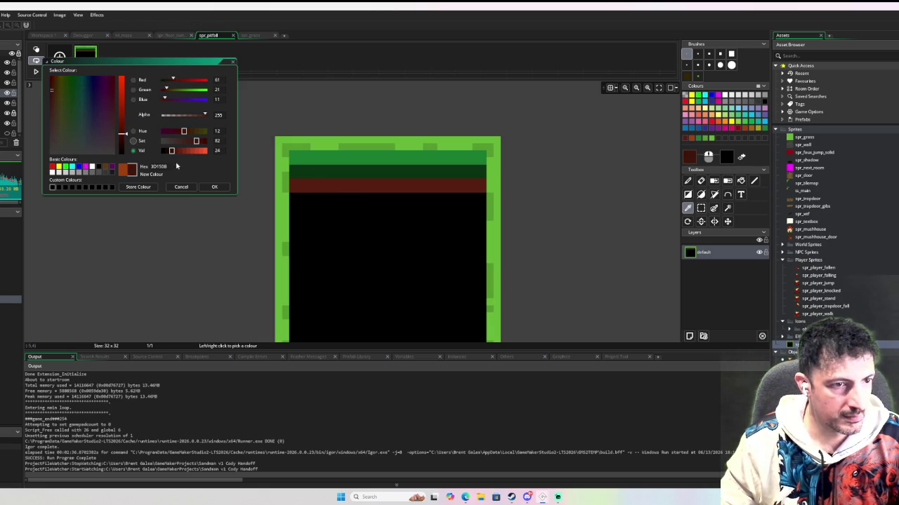
pyautogui.click(296, 194)
pyautogui.moveTo(295, 194)
pyautogui.mouseDown()
pyautogui.moveTo(484, 201)
pyautogui.moveTo(294, 201)
pyautogui.mouseUp()
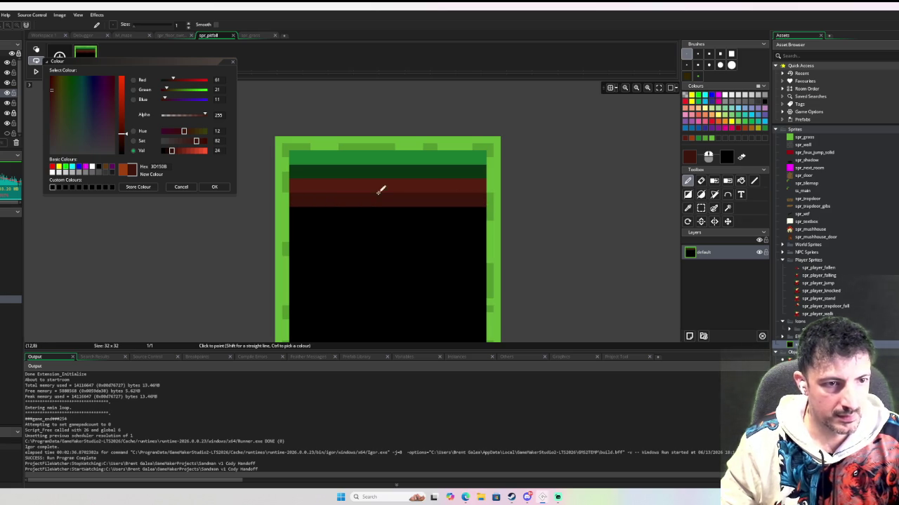
pyautogui.click(490, 168)
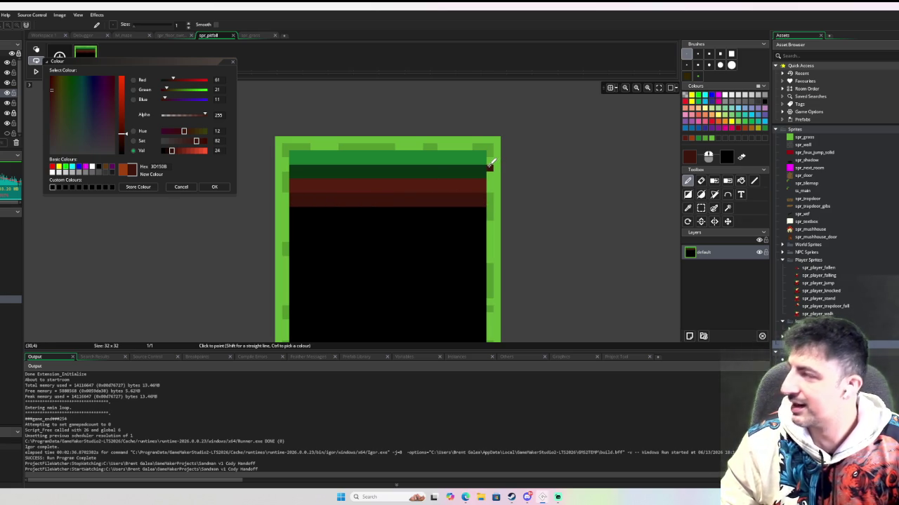
pyautogui.hotkey('ctrl', 'z')
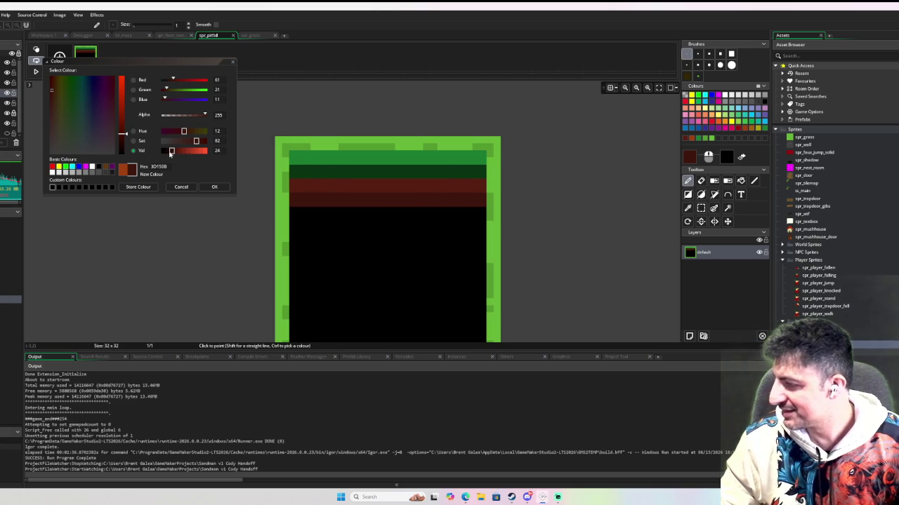
pyautogui.click(214, 186)
pyautogui.moveTo(298, 209); pyautogui.dragTo(482, 203)
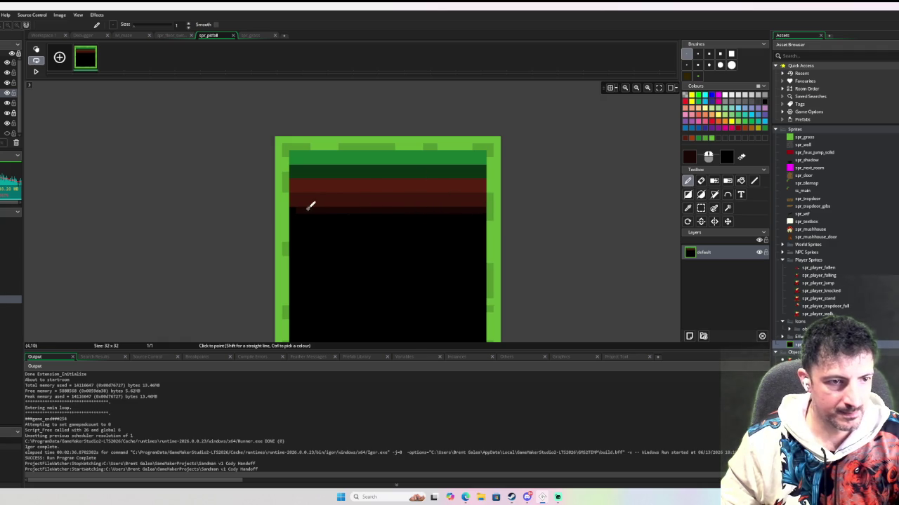
# Paint another dark red row across the pit
pyautogui.moveTo(294, 215); pyautogui.dragTo(481, 215)
pyautogui.scroll(-1, 454, 180)
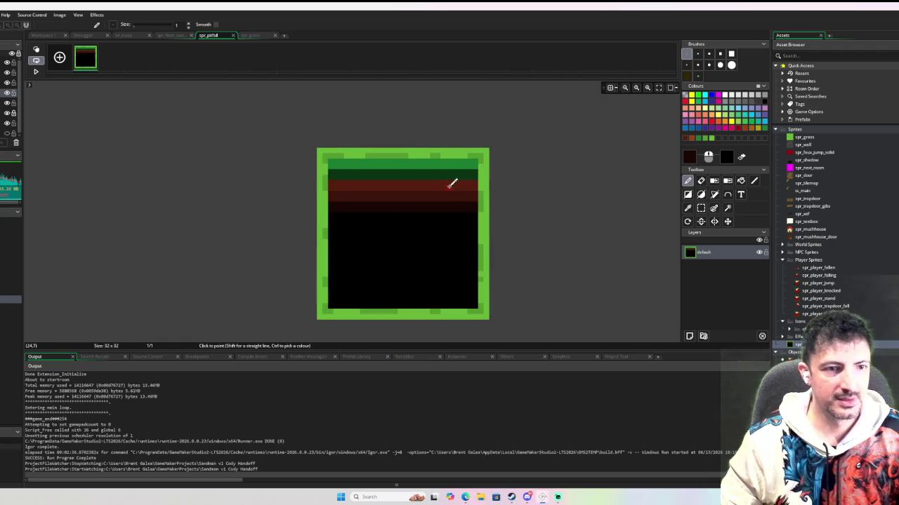
pyautogui.scroll(-1, 465, 175)
pyautogui.scroll(2, 475, 143)
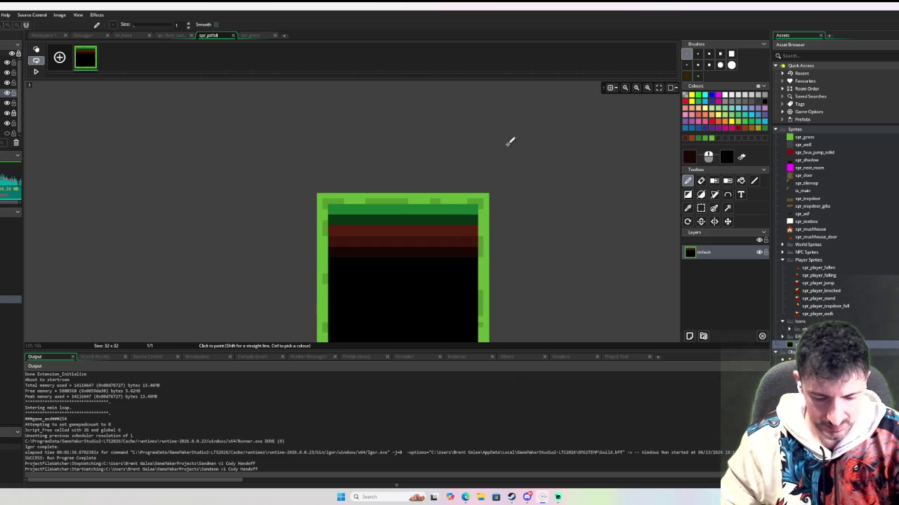
# Pick the light green, lower its Val, and paint a darker green line along the top
pyautogui.press('i')
pyautogui.click(461, 199)
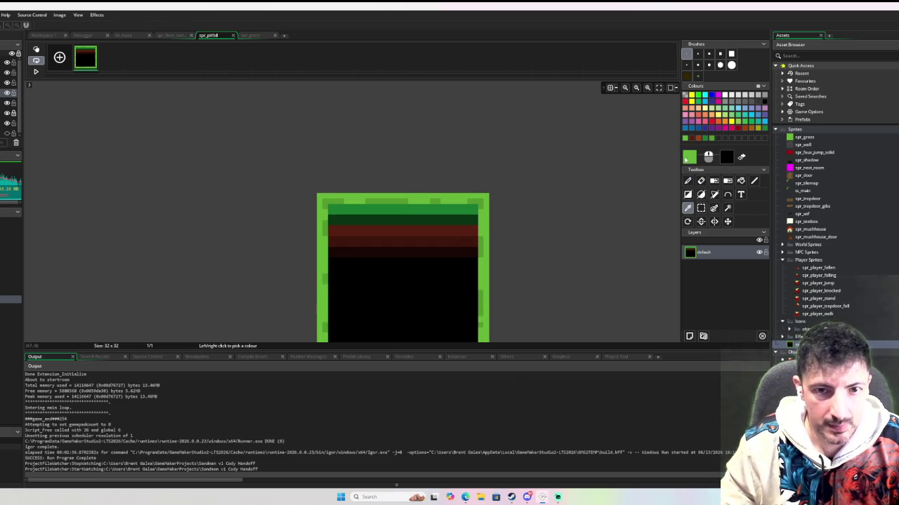
pyautogui.click(688, 160)
pyautogui.click(182, 153)
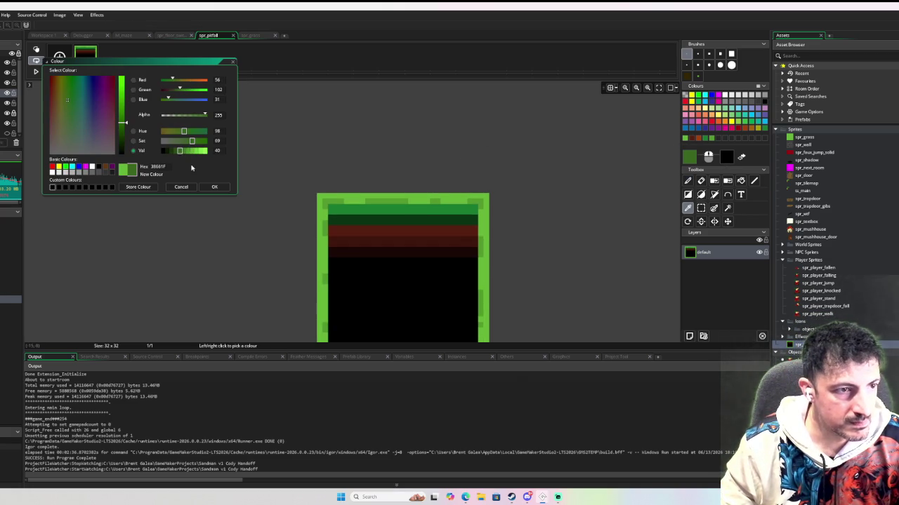
pyautogui.click(223, 187)
pyautogui.press('d')
pyautogui.moveTo(337, 202)
pyautogui.mouseDown()
pyautogui.moveTo(478, 204)
pyautogui.moveTo(337, 203)
pyautogui.mouseUp()
pyautogui.scroll(-1, 455, 191)
pyautogui.scroll(-1, 455, 190)
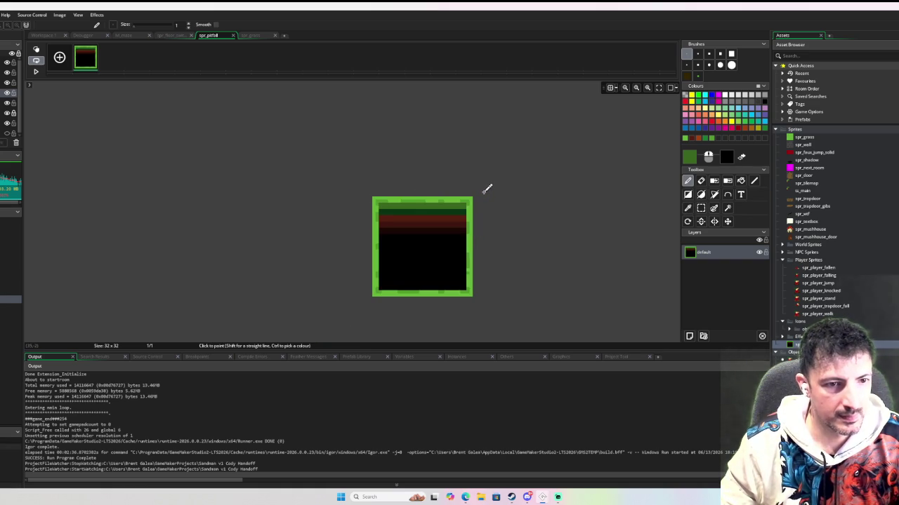
pyautogui.scroll(2, 486, 189)
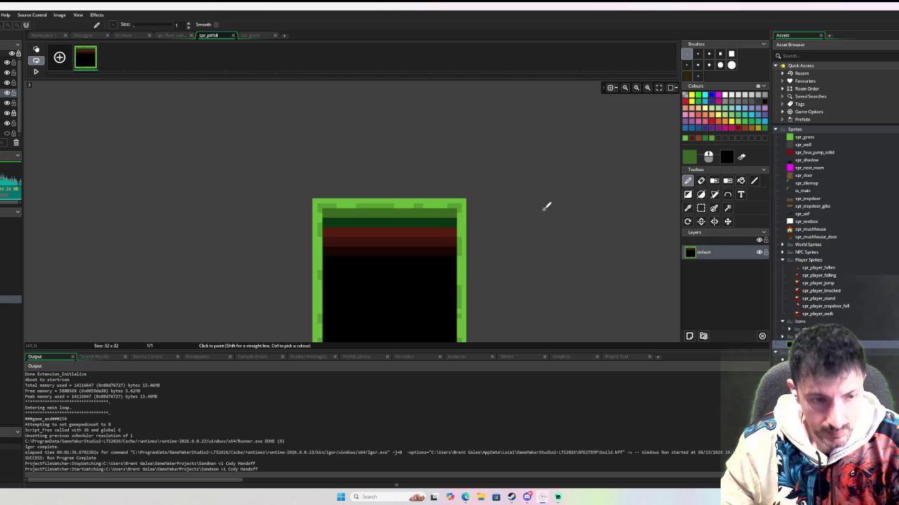
# Dot dark green specks into the red band and dark red specks into the green row
pyautogui.press('ctrl')
pyautogui.keyDown('ctrl'); pyautogui.click(412, 219); pyautogui.keyUp('ctrl')
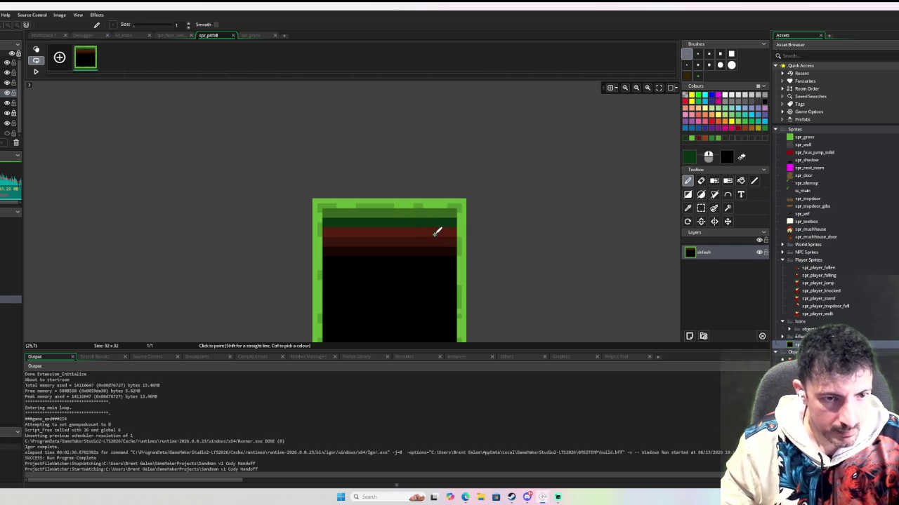
pyautogui.click(406, 244)
pyautogui.click(391, 231)
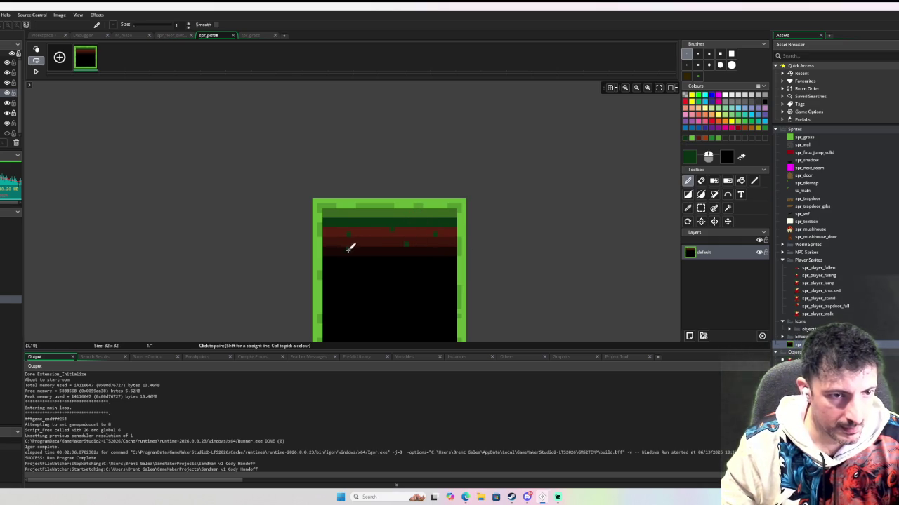
pyautogui.click(363, 253)
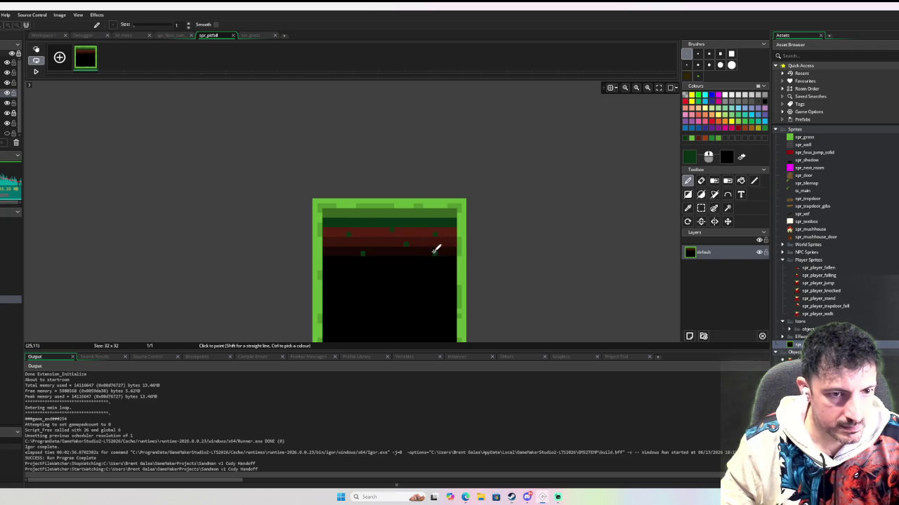
pyautogui.click(424, 253)
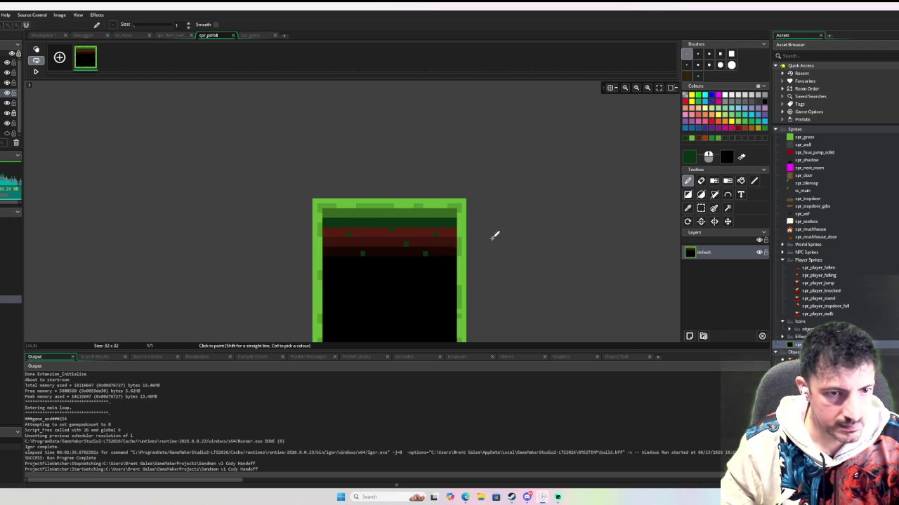
pyautogui.keyDown('ctrl'); pyautogui.click(410, 231); pyautogui.keyUp('ctrl')
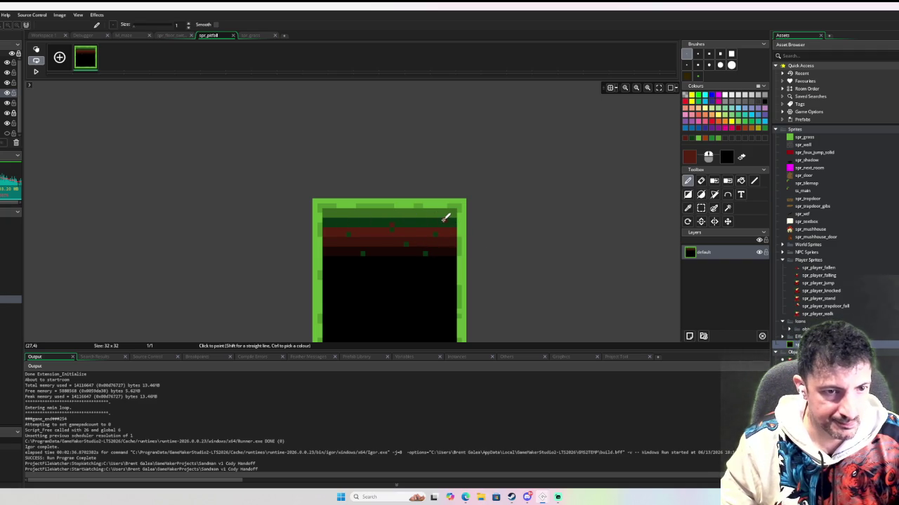
pyautogui.click(444, 220)
pyautogui.click(366, 224)
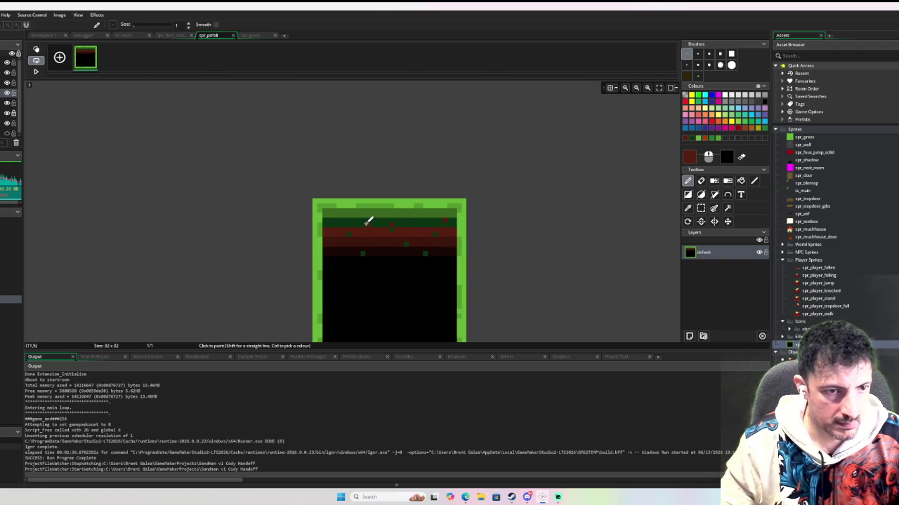
pyautogui.scroll(-1, 491, 203)
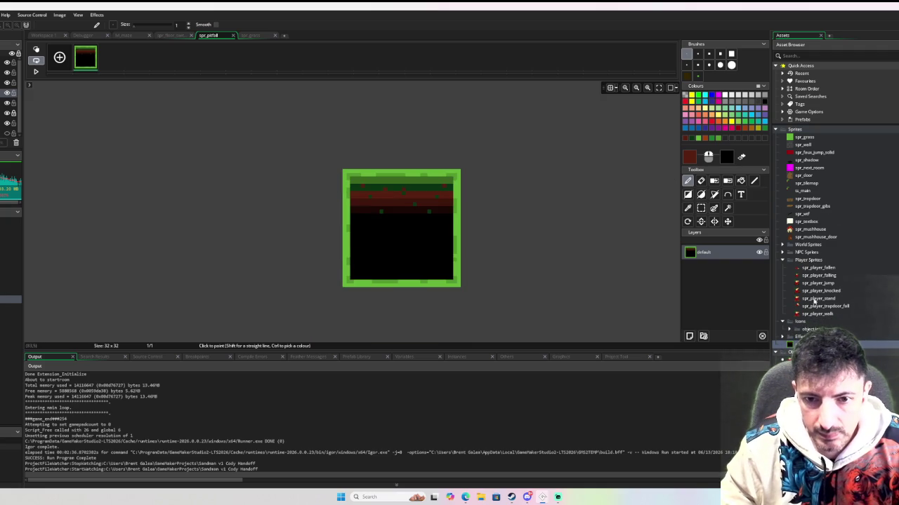
pyautogui.click(43, 35)
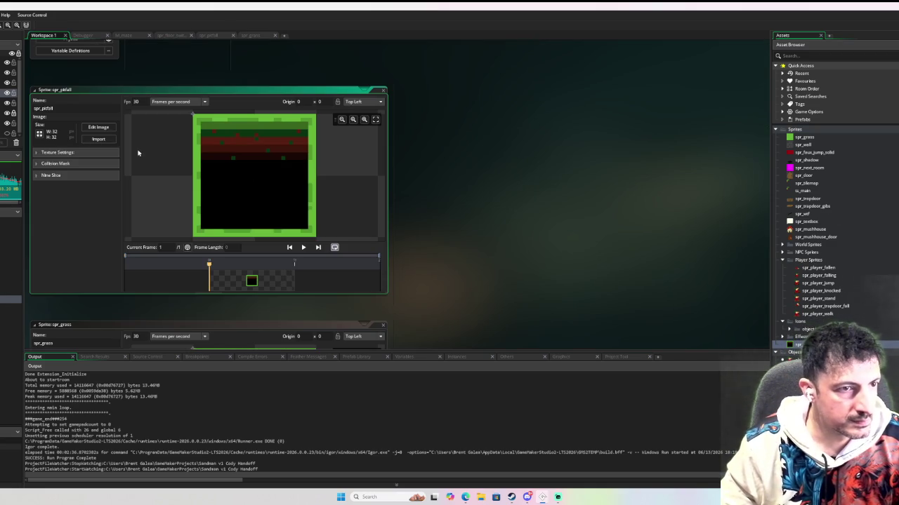
# Set spr_pitfall's collision mask to Manual, inset to Left/Top 2 and Right/Bottom 29
pyautogui.click(59, 163)
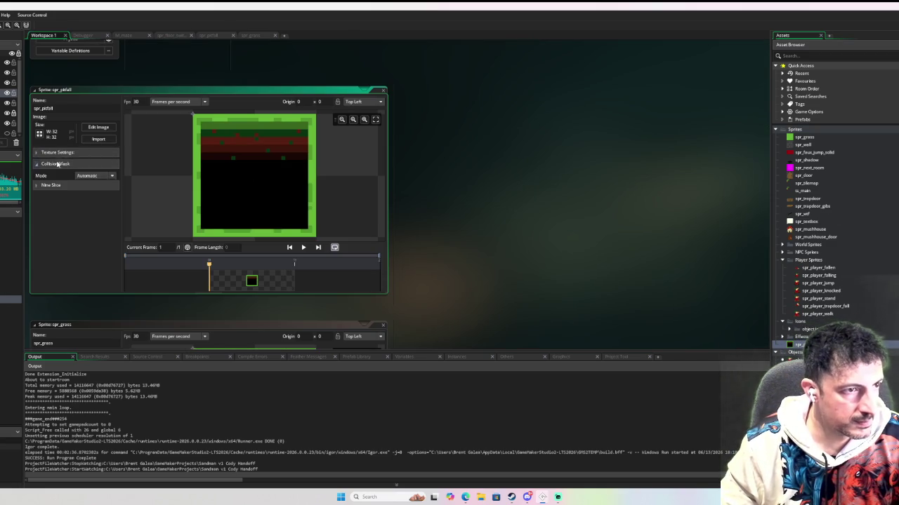
pyautogui.click(60, 164)
pyautogui.click(57, 164)
pyautogui.click(63, 165)
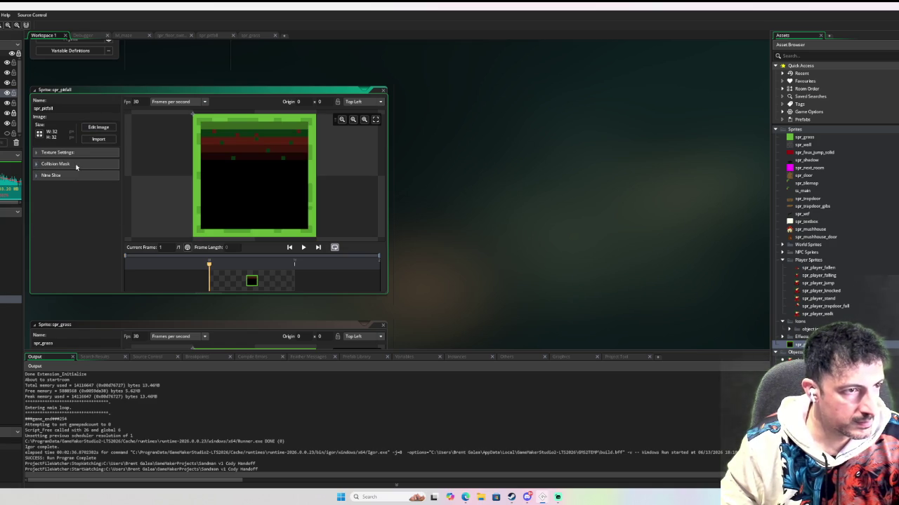
pyautogui.click(76, 165)
pyautogui.click(110, 177)
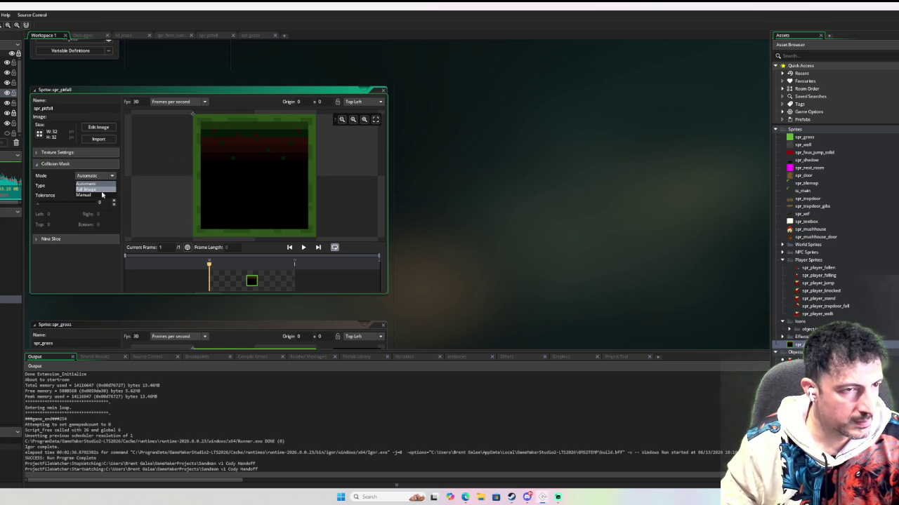
pyautogui.click(101, 194)
pyautogui.moveTo(195, 116); pyautogui.dragTo(202, 127)
pyautogui.moveTo(313, 233); pyautogui.dragTo(308, 230)
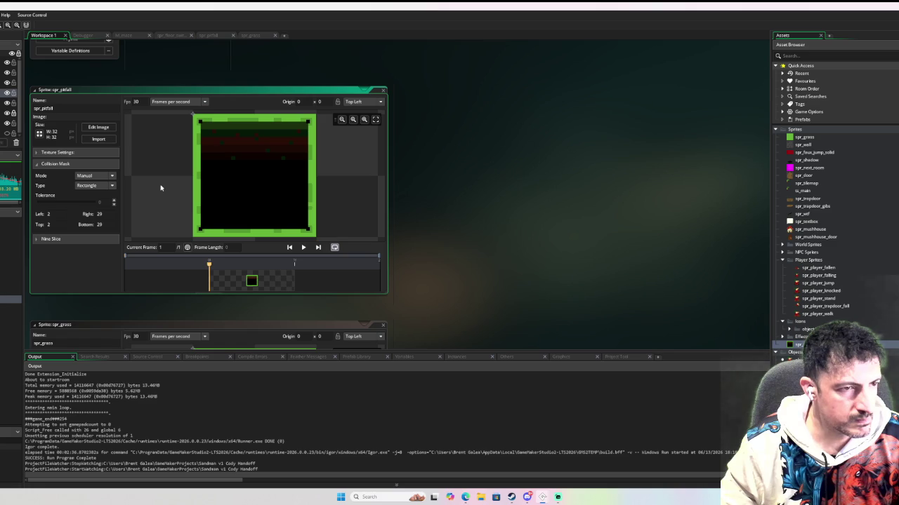
pyautogui.click(45, 238)
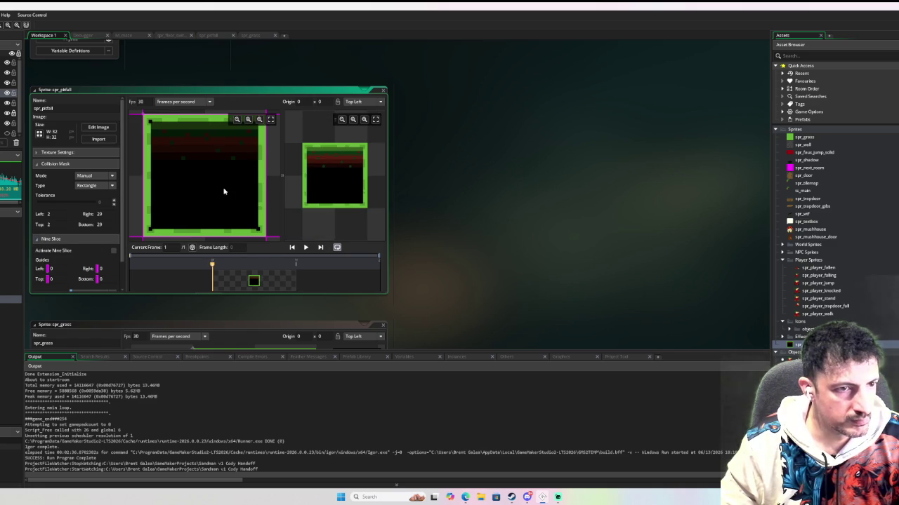
# Drag the nine-slice guides to Left 6, Right 6, Bottom 5 and Top 14
pyautogui.scroll(2, 224, 191)
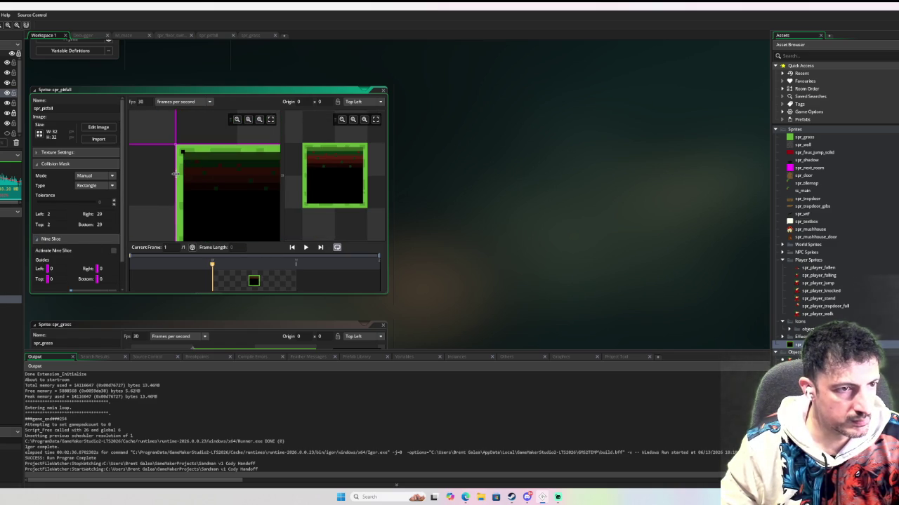
pyautogui.scroll(-2, 184, 167)
pyautogui.scroll(-1, 200, 159)
pyautogui.scroll(1, 203, 159)
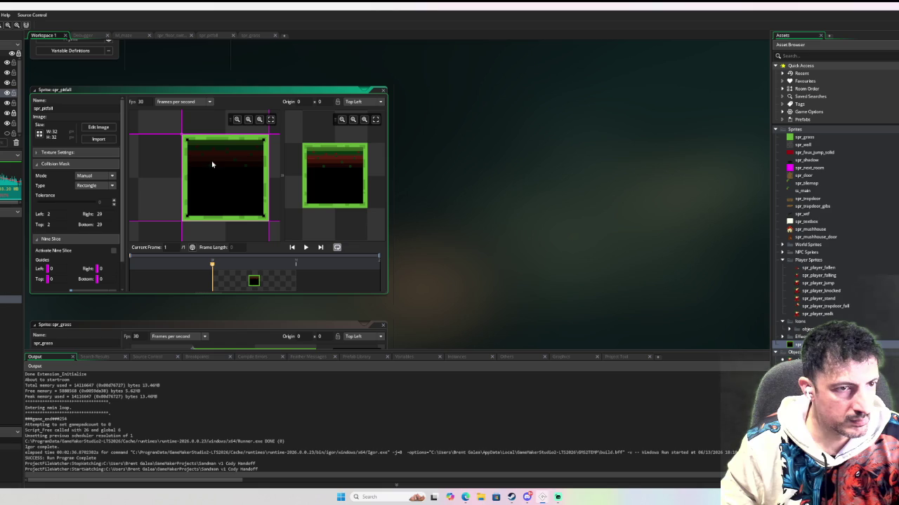
pyautogui.moveTo(182, 171); pyautogui.dragTo(193, 169)
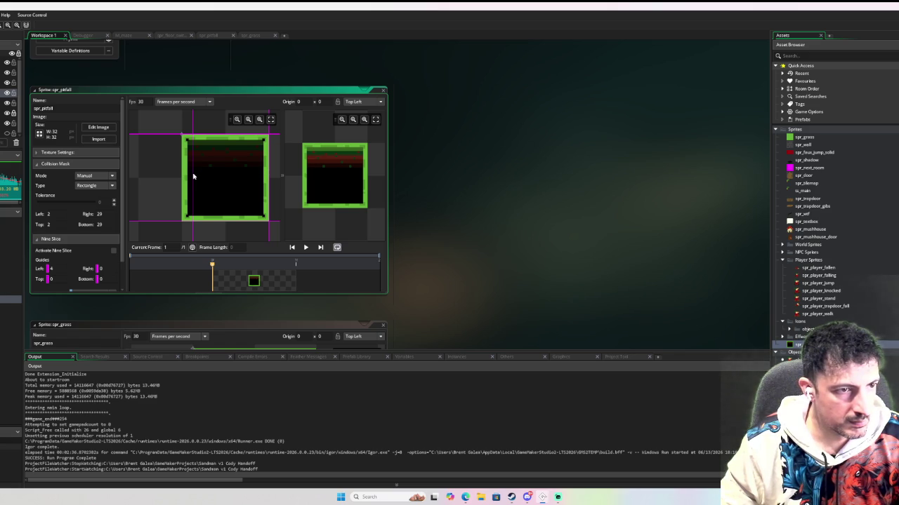
pyautogui.moveTo(192, 176); pyautogui.dragTo(192, 168)
pyautogui.moveTo(192, 126); pyautogui.dragTo(198, 125)
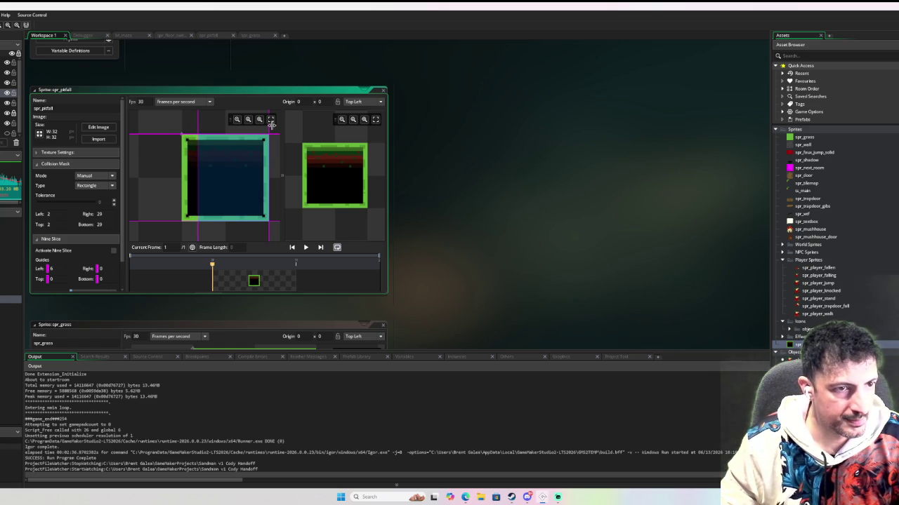
pyautogui.moveTo(268, 128); pyautogui.dragTo(252, 132)
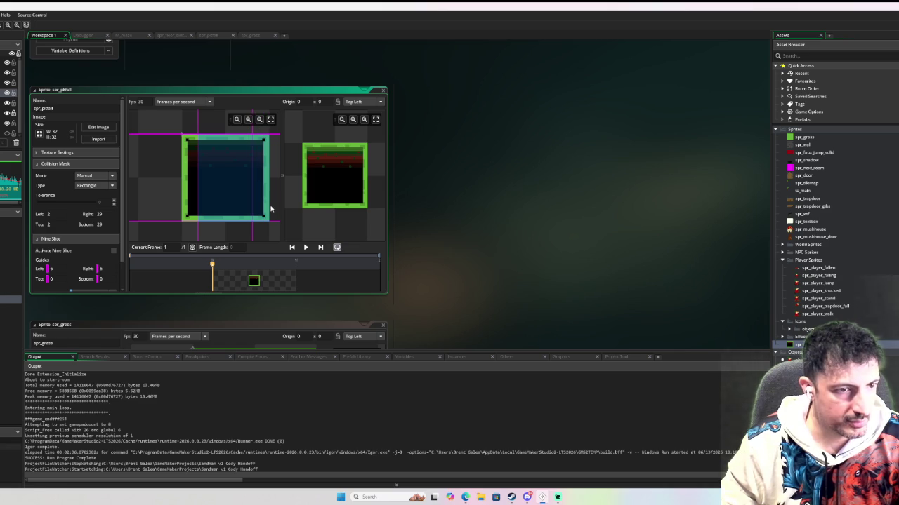
pyautogui.moveTo(275, 222); pyautogui.dragTo(275, 207)
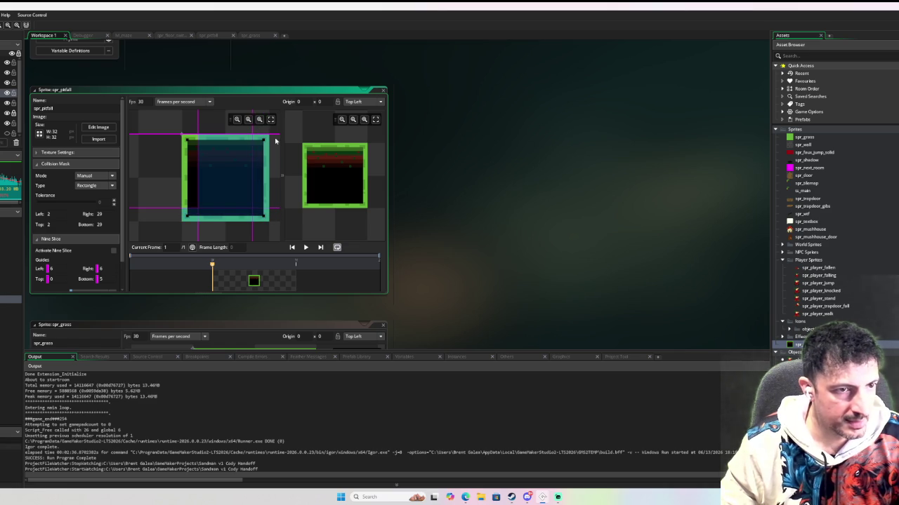
pyautogui.moveTo(274, 135); pyautogui.dragTo(278, 171)
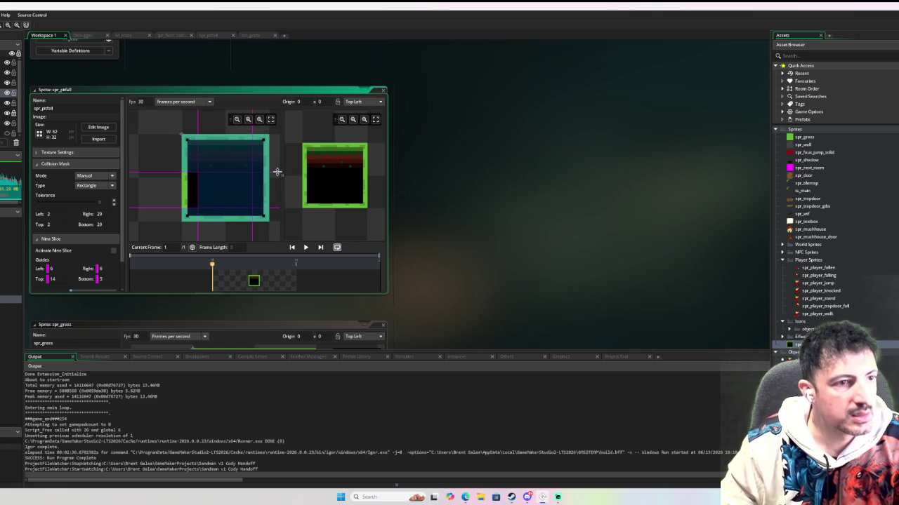